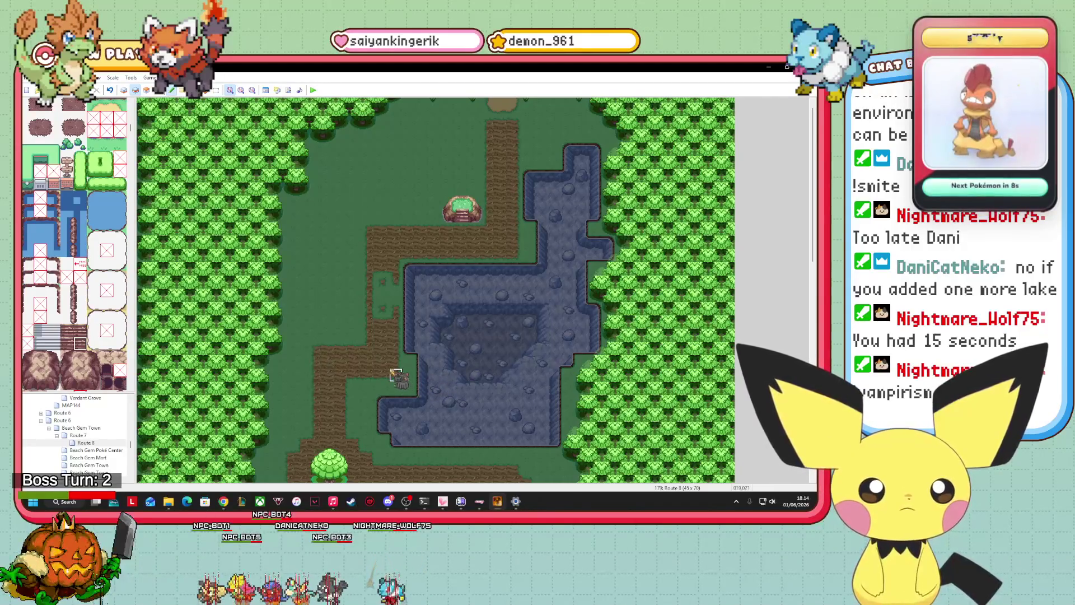
In event mode, drag an event onto the grass and then delete it
click(159, 90)
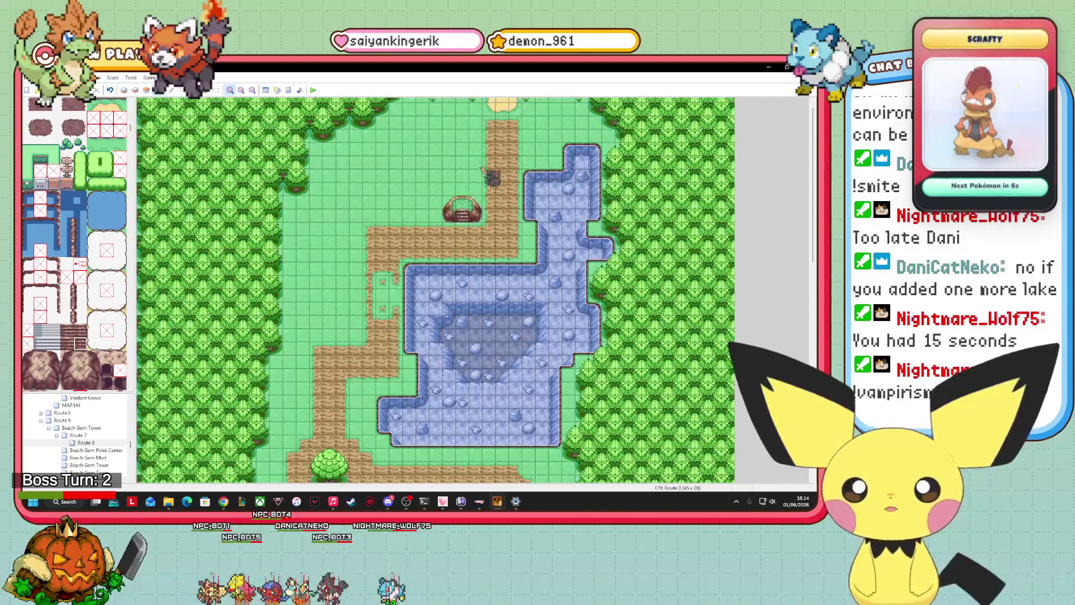
mouse_move(484, 210)
mouse_down()
mouse_move(414, 178)
mouse_move(348, 216)
mouse_up()
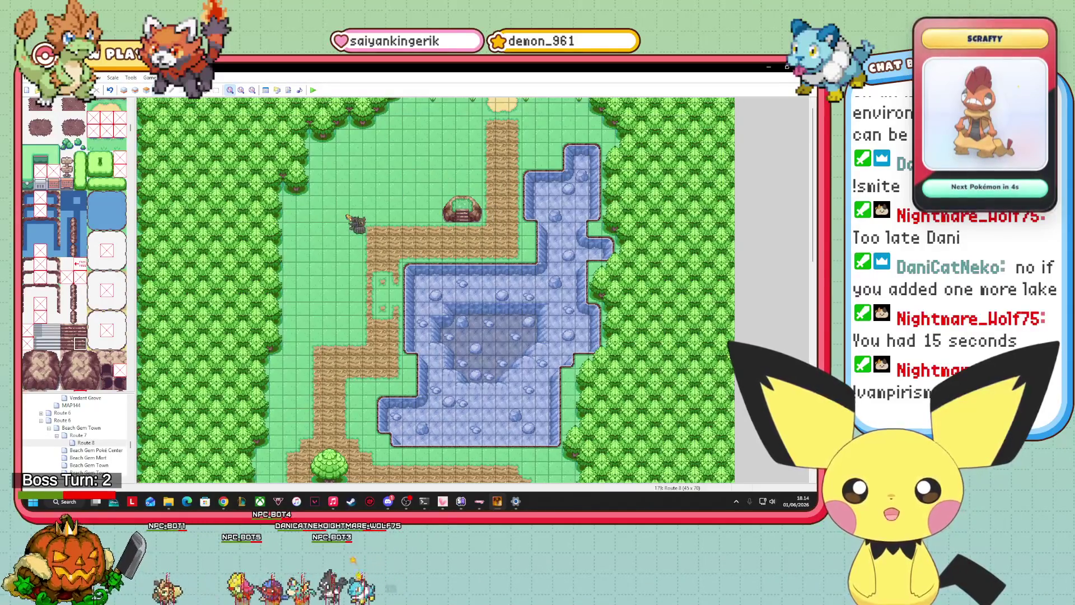
key(Delete)
Paint a tall-grass patch on the grass left of the northern dirt path
scroll(75, 244, down, 10)
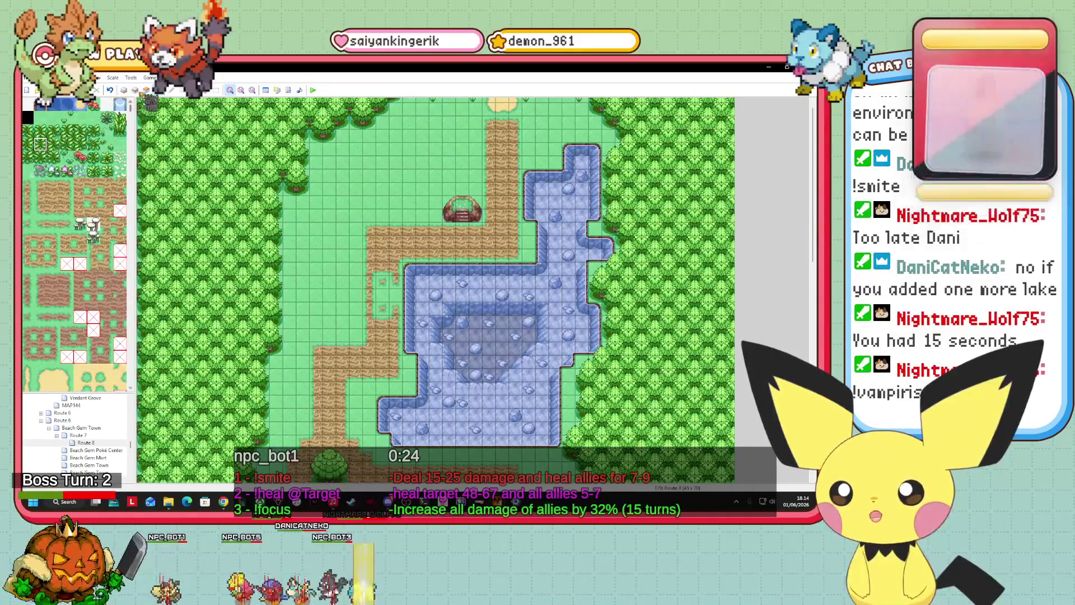
click(124, 89)
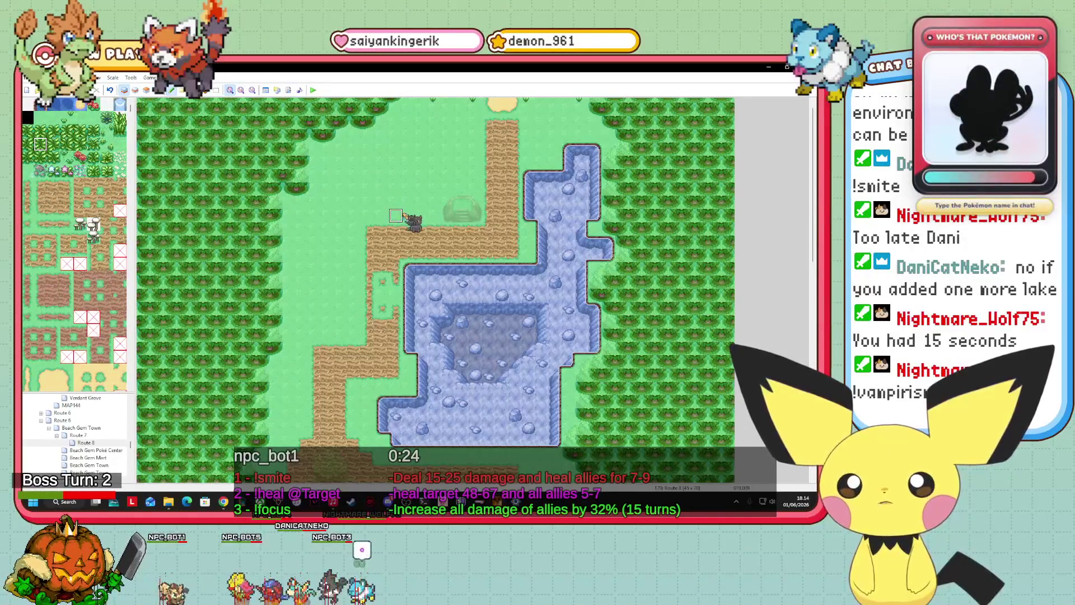
mouse_move(409, 215)
mouse_down()
mouse_move(392, 204)
mouse_move(411, 176)
mouse_move(445, 188)
mouse_move(425, 163)
mouse_move(465, 152)
mouse_move(449, 163)
mouse_move(454, 146)
mouse_move(412, 147)
mouse_move(448, 134)
mouse_move(382, 162)
mouse_move(396, 188)
mouse_up()
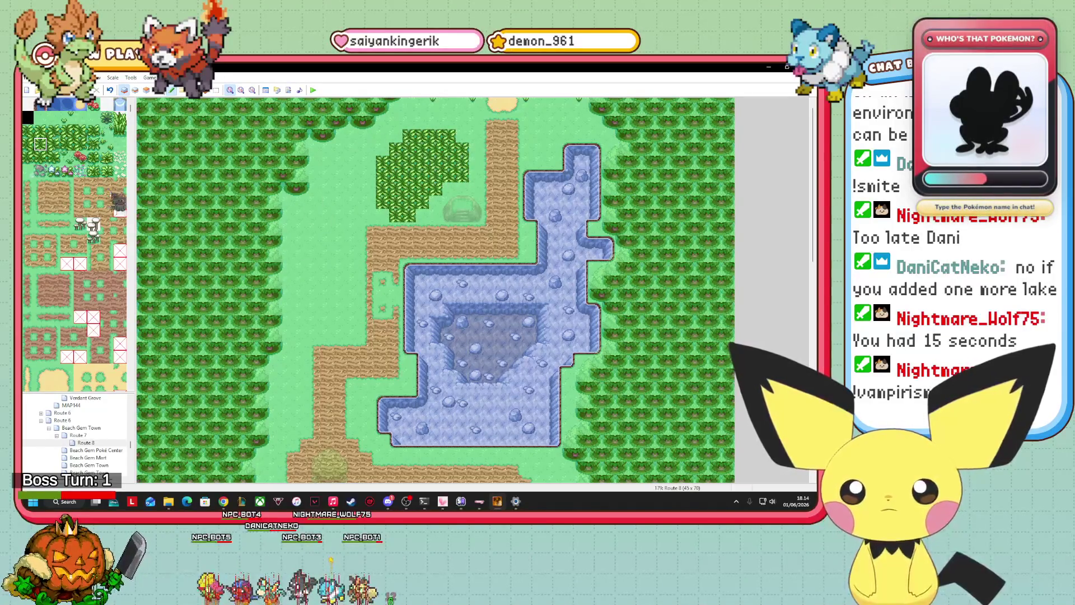
Paint rows of trees across the upper-left grass, reaching toward the tall-grass patch
scroll(73, 269, down, 10)
scroll(75, 269, down, 5)
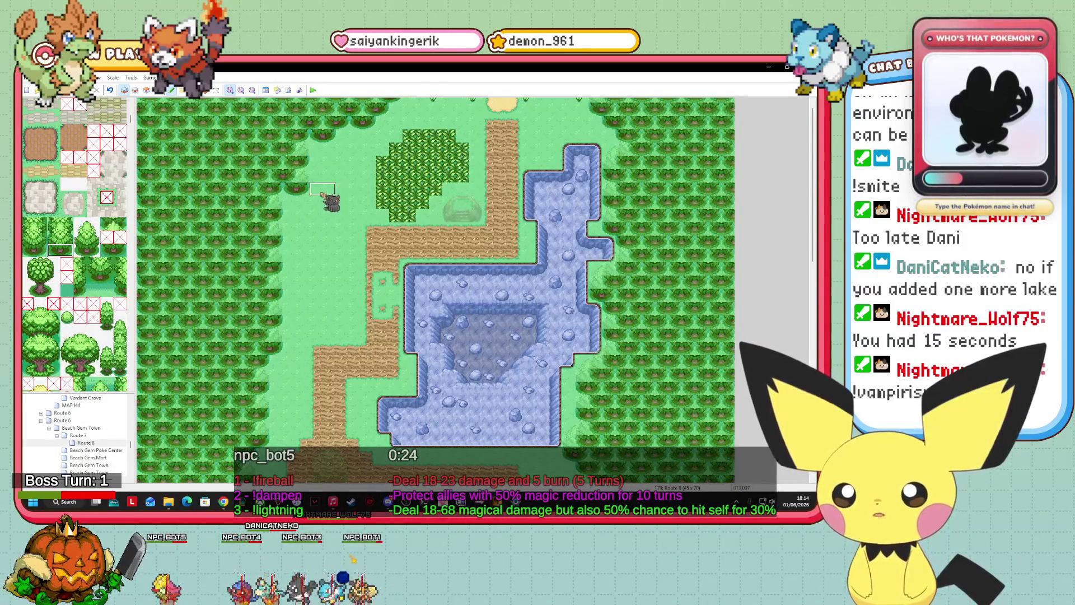
drag(322, 194, 368, 193)
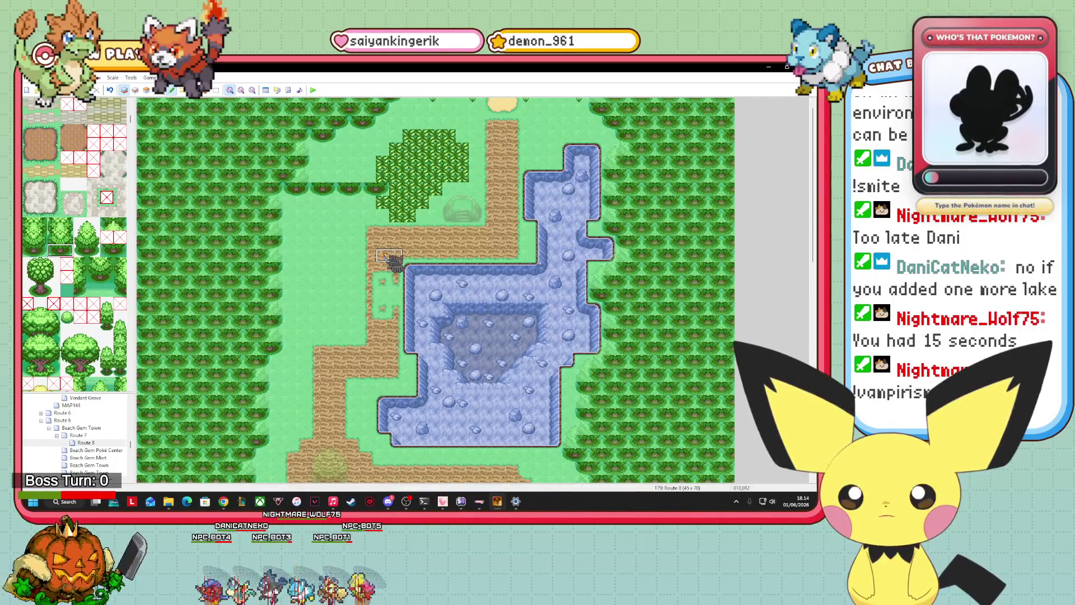
mouse_move(301, 180)
mouse_down()
mouse_move(352, 182)
mouse_move(319, 164)
mouse_move(348, 168)
mouse_move(307, 151)
mouse_move(370, 160)
mouse_move(359, 145)
mouse_move(374, 140)
mouse_up()
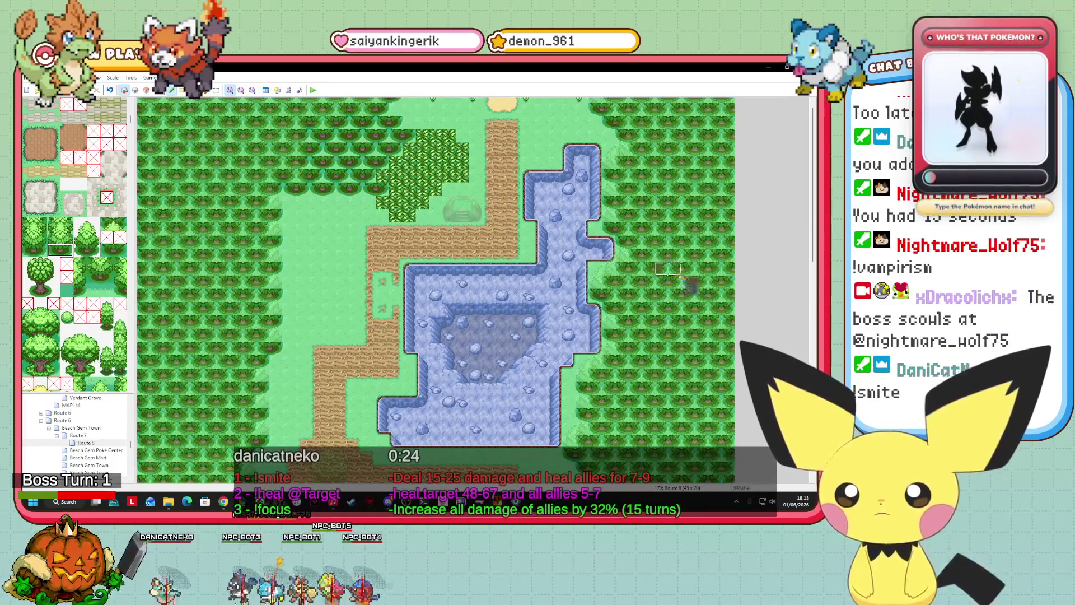
Select the tall grass tile and paint it up along the patch beside the path
scroll(329, 268, down, 5)
scroll(329, 269, up, 5)
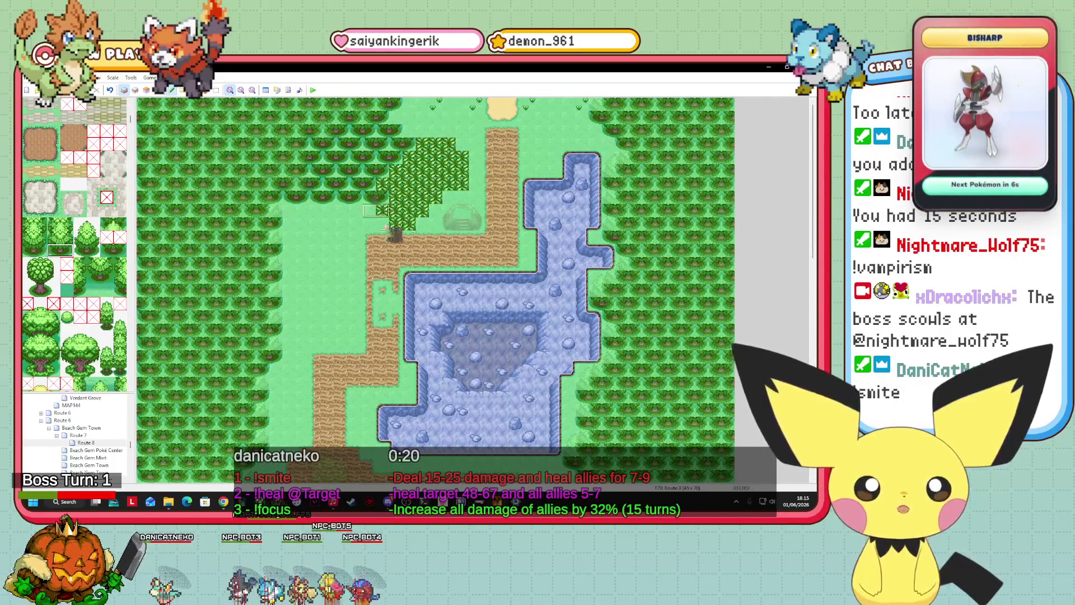
scroll(85, 231, up, 1)
scroll(86, 231, up, 3)
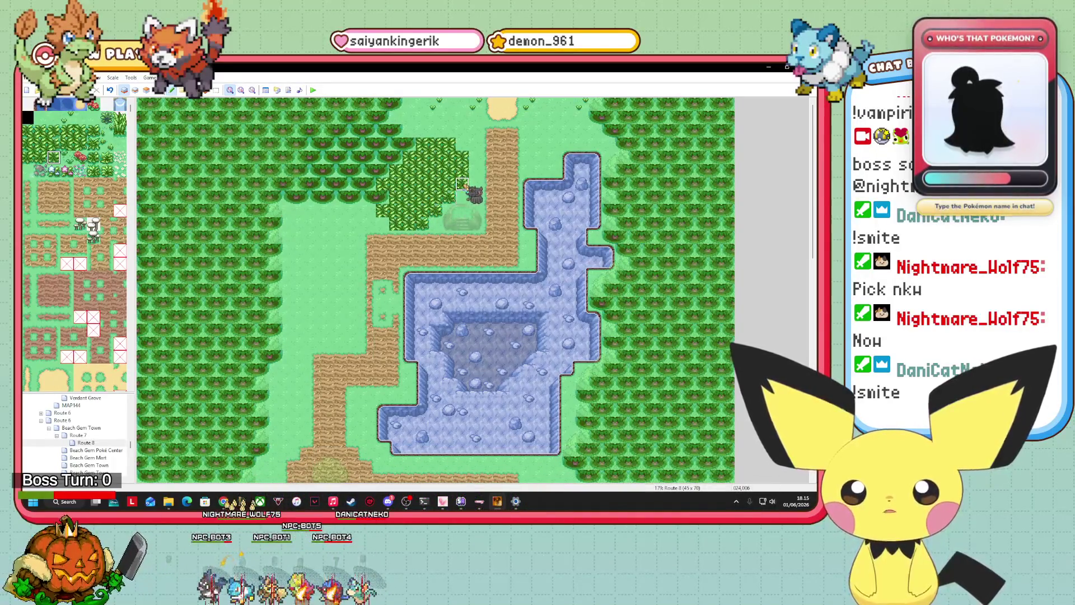
click(28, 157)
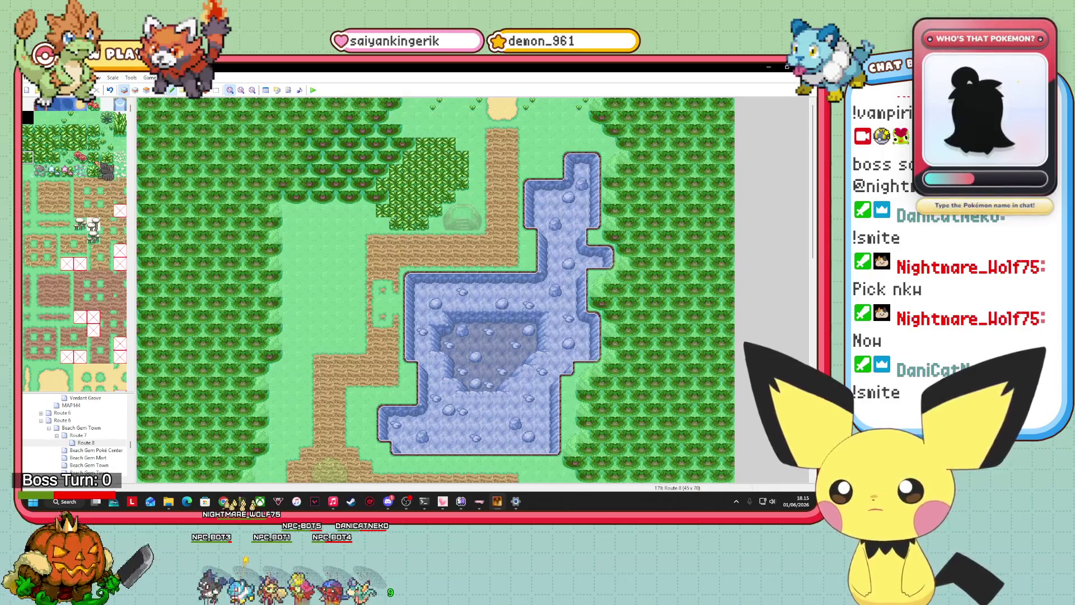
click(93, 130)
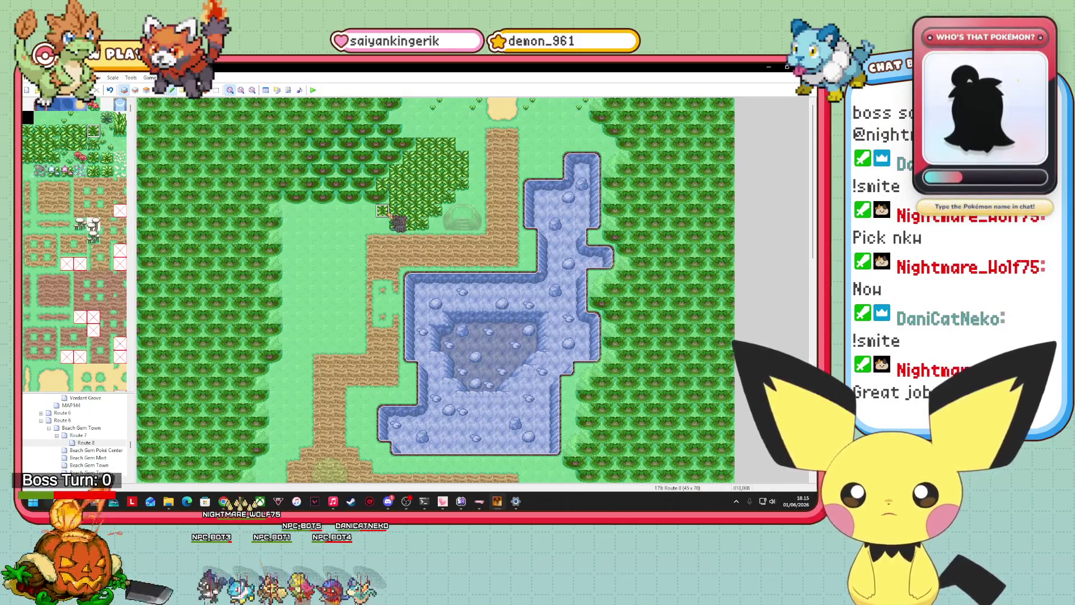
drag(388, 216, 389, 190)
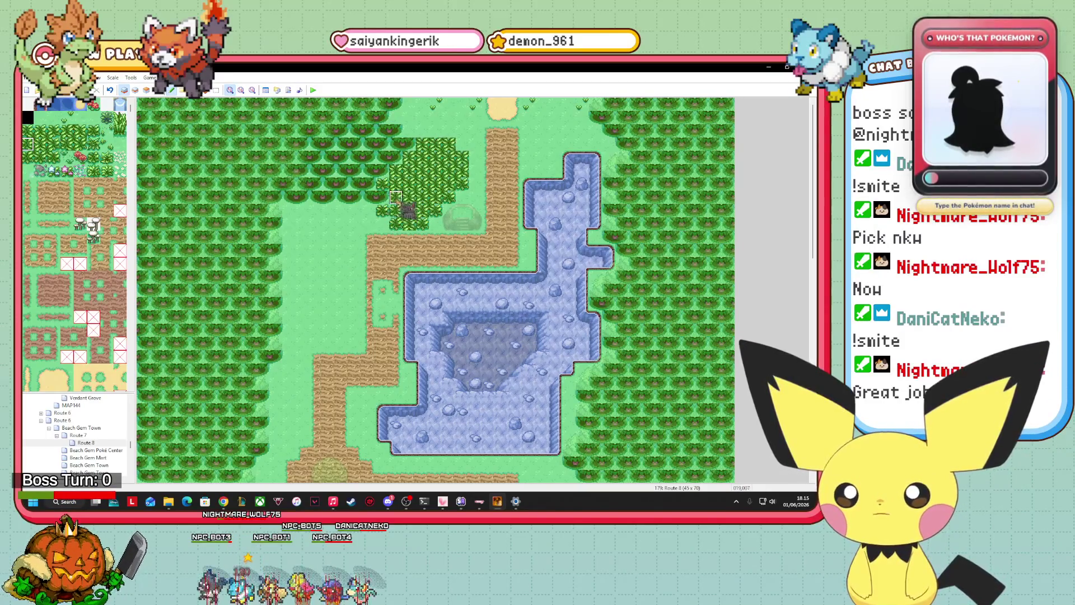
Place grass edge tiles at the pond's upper-left edge
click(27, 131)
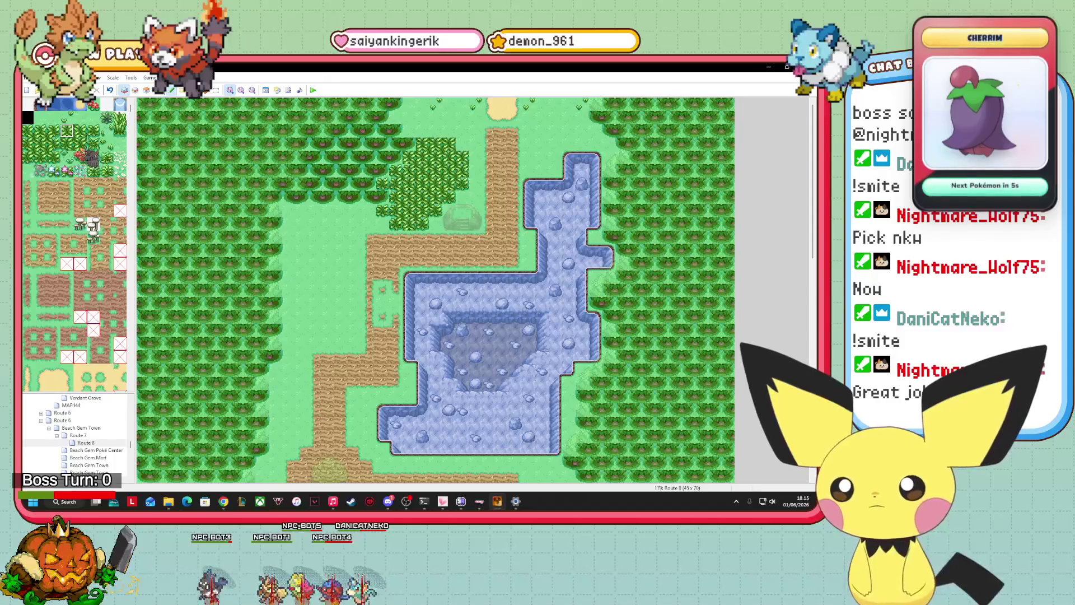
click(81, 144)
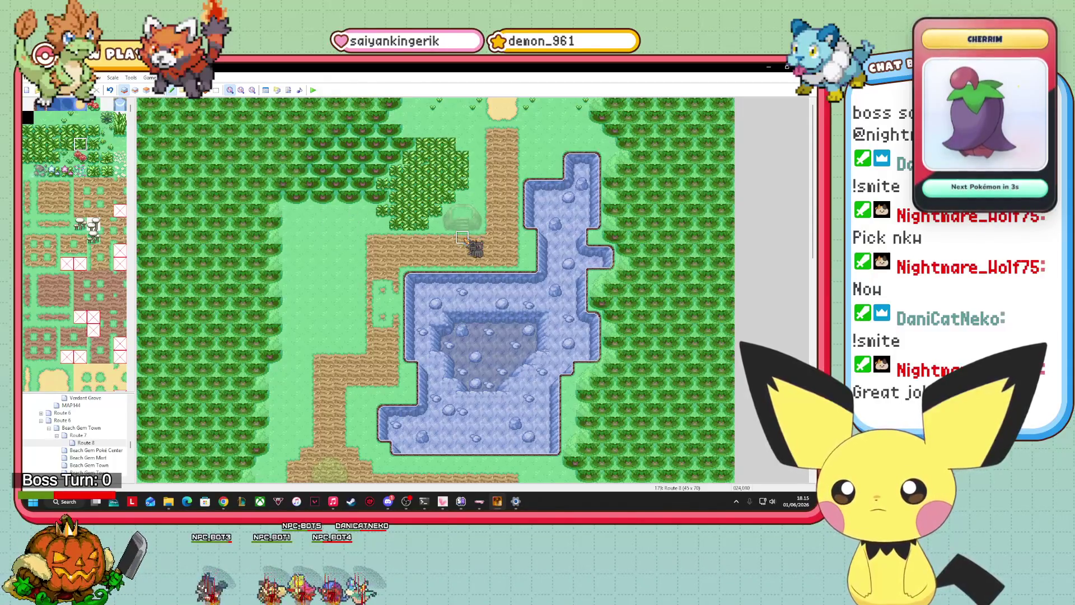
click(66, 130)
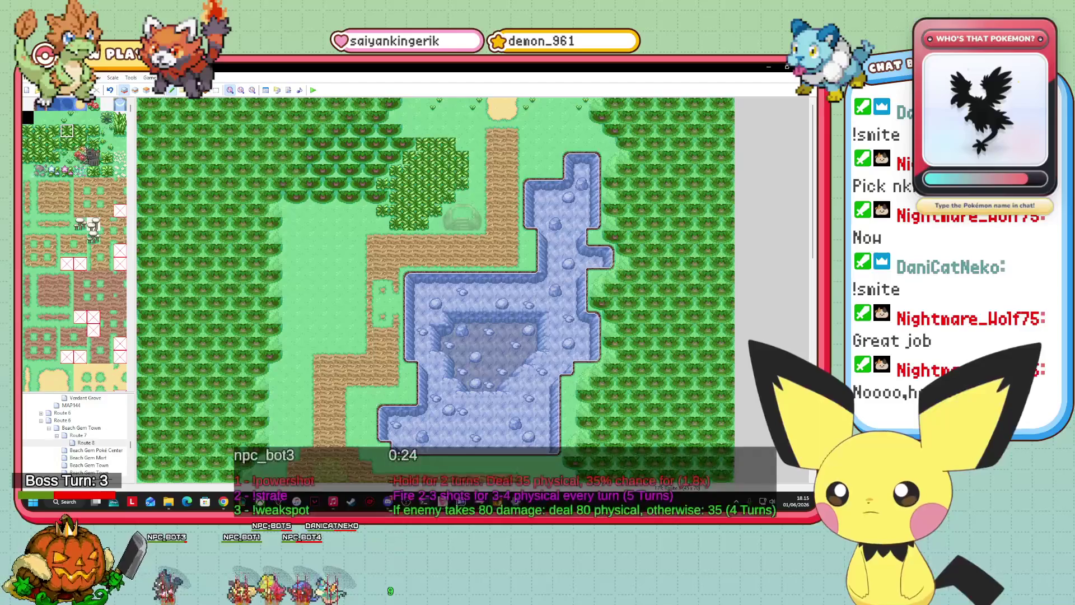
click(81, 145)
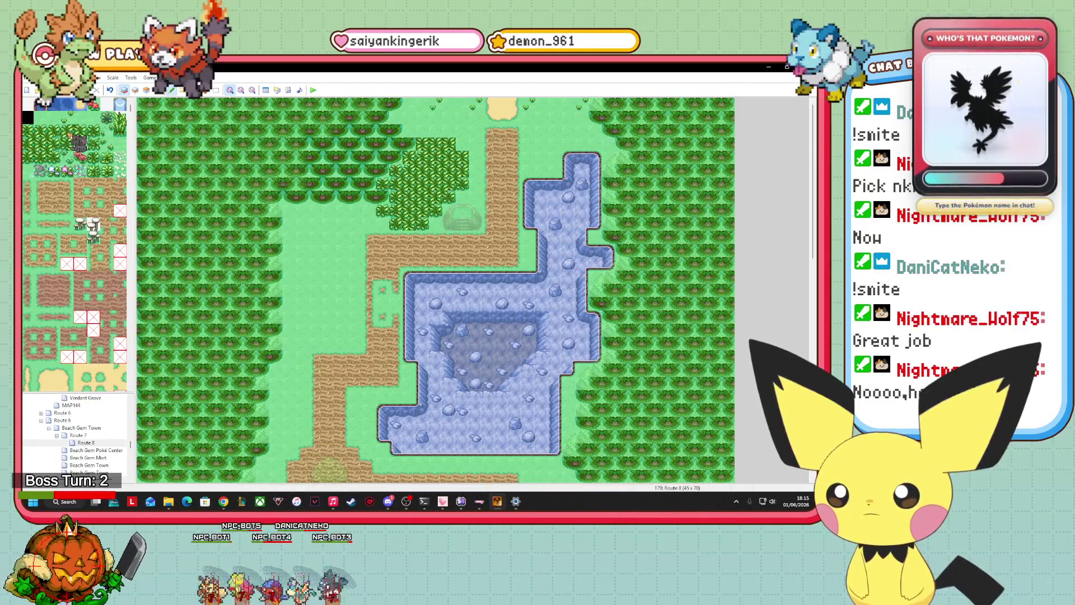
click(67, 130)
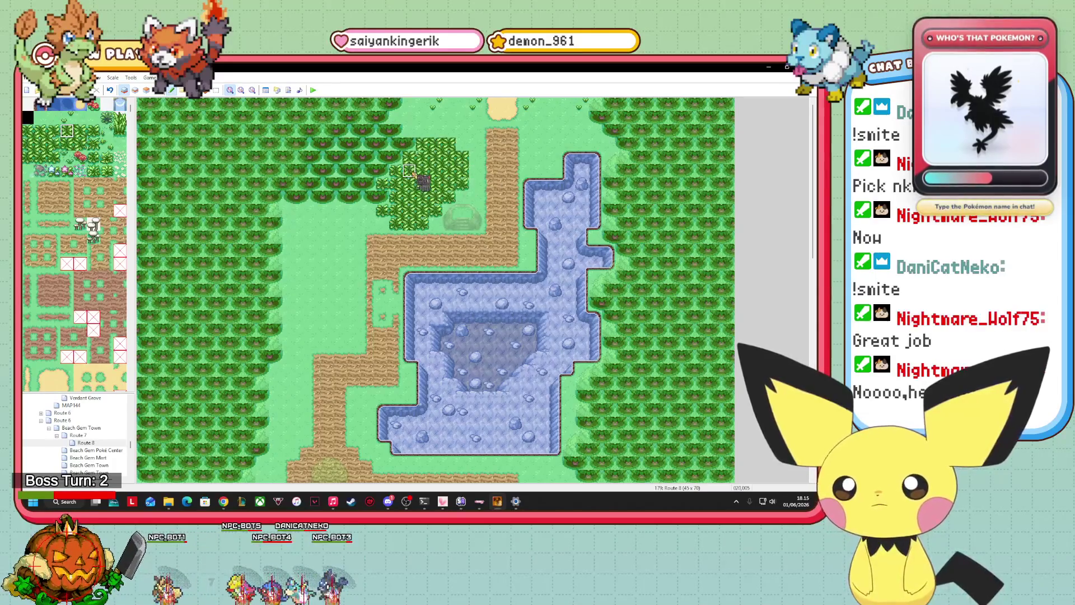
click(80, 144)
click(399, 284)
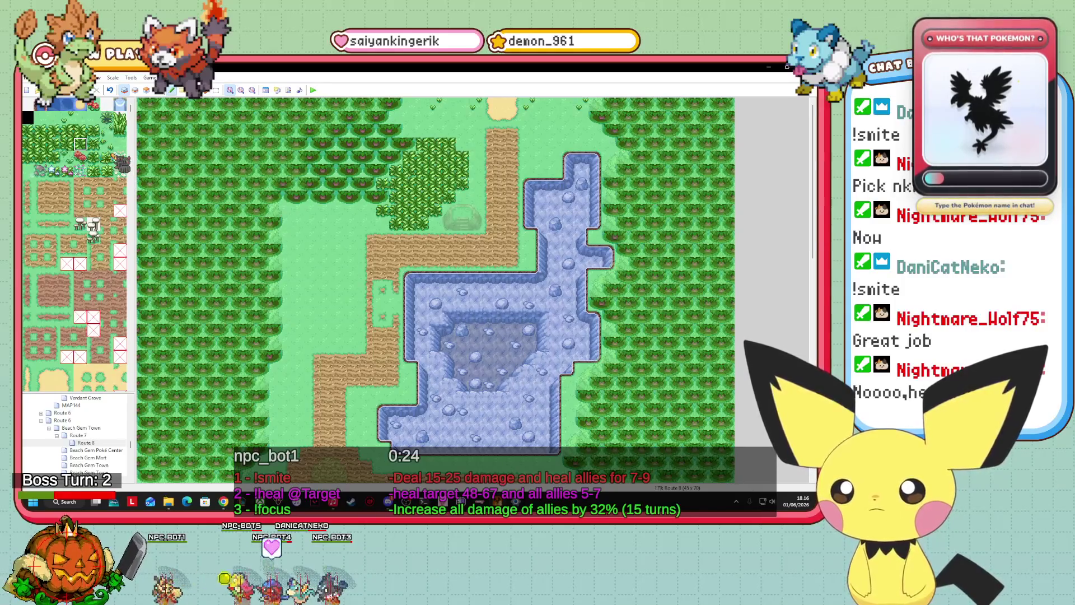
Compare several grass tiles in the tileset, settling on a lower grass variant
click(27, 130)
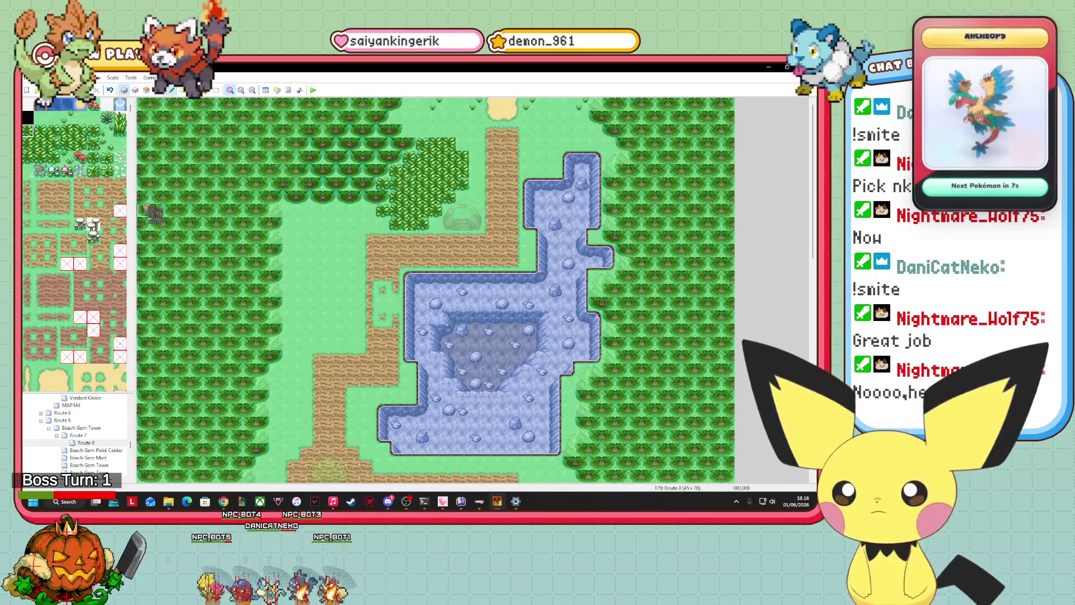
click(41, 131)
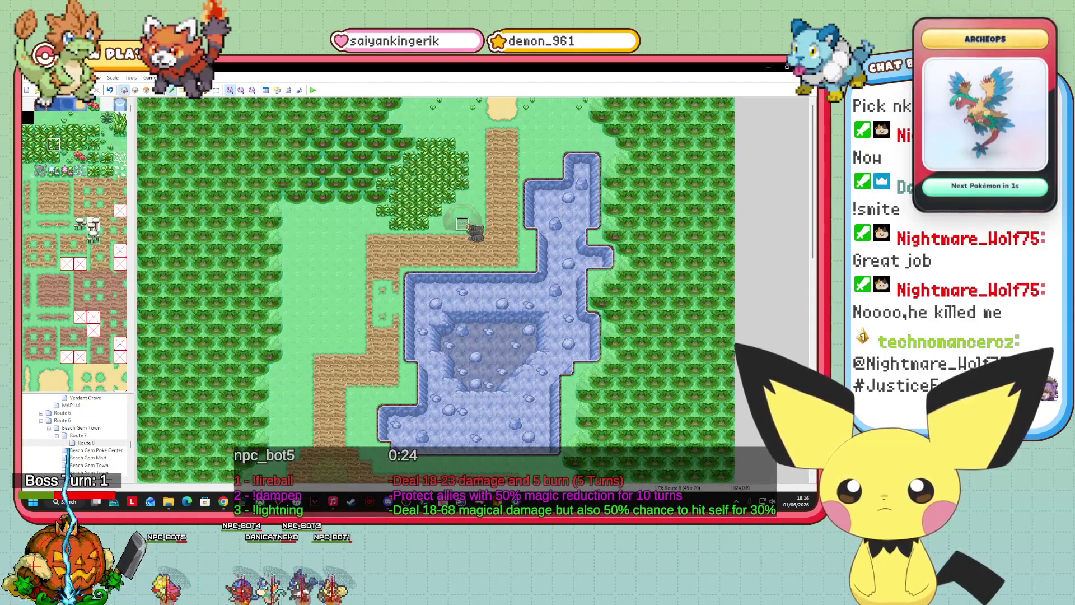
click(40, 144)
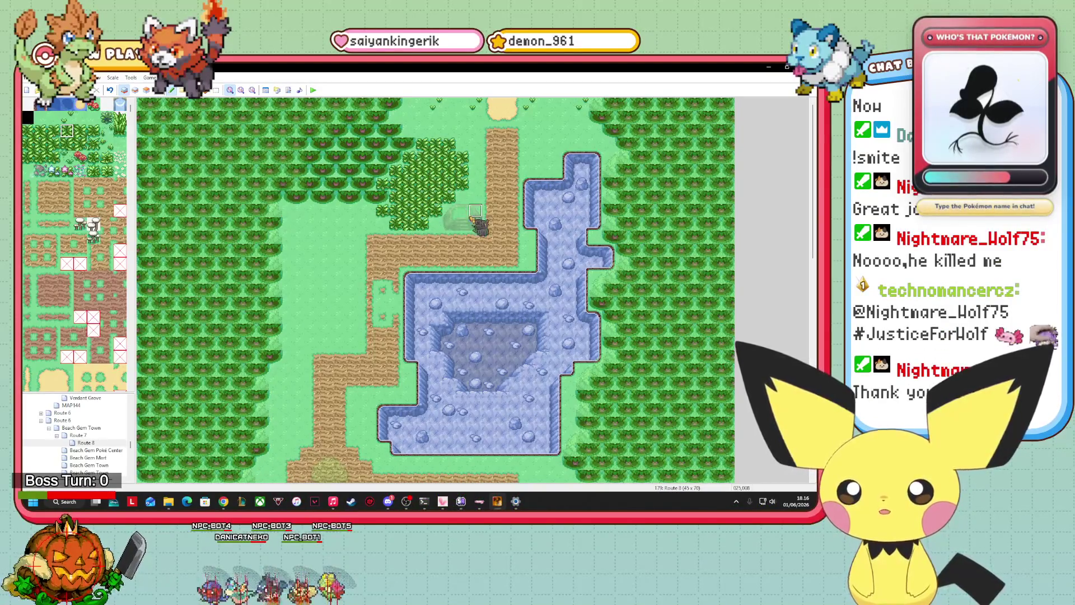
click(53, 130)
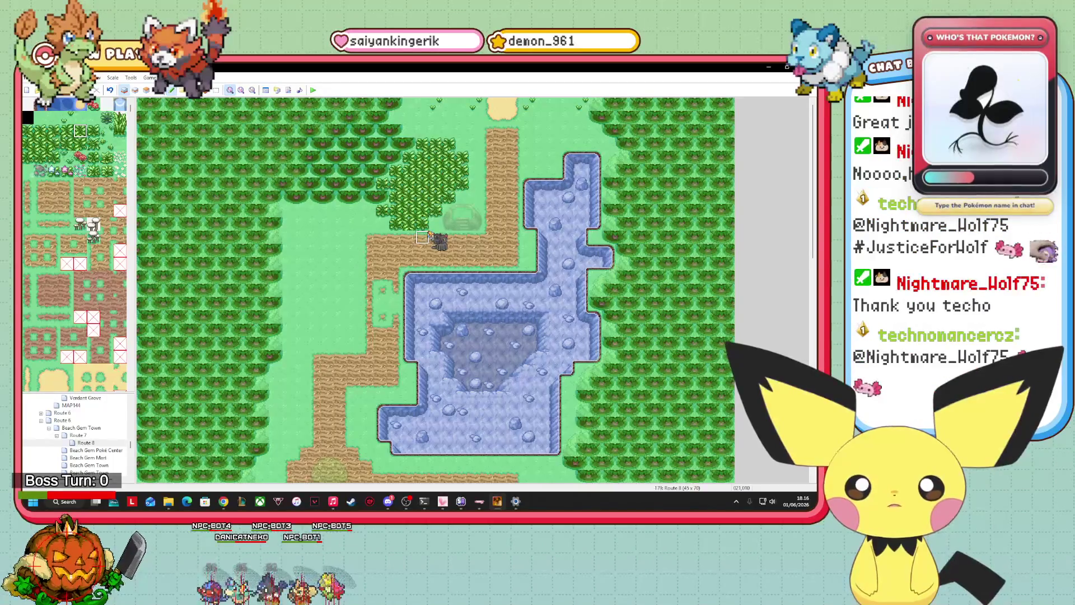
click(80, 144)
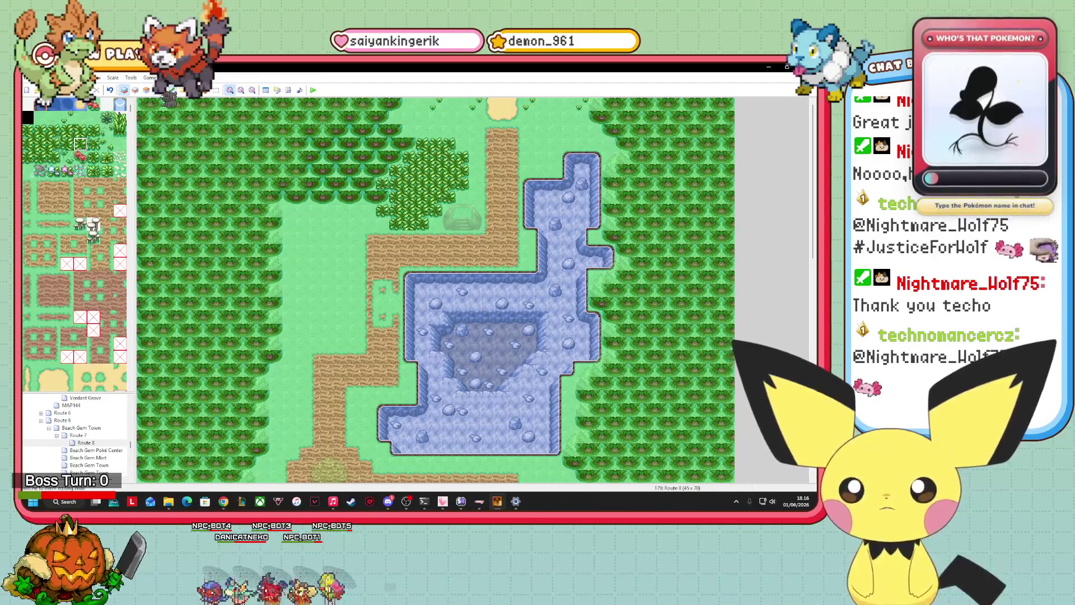
Paint a row of two-tile trees on the map and cover the dark strip with trees
key(F8)
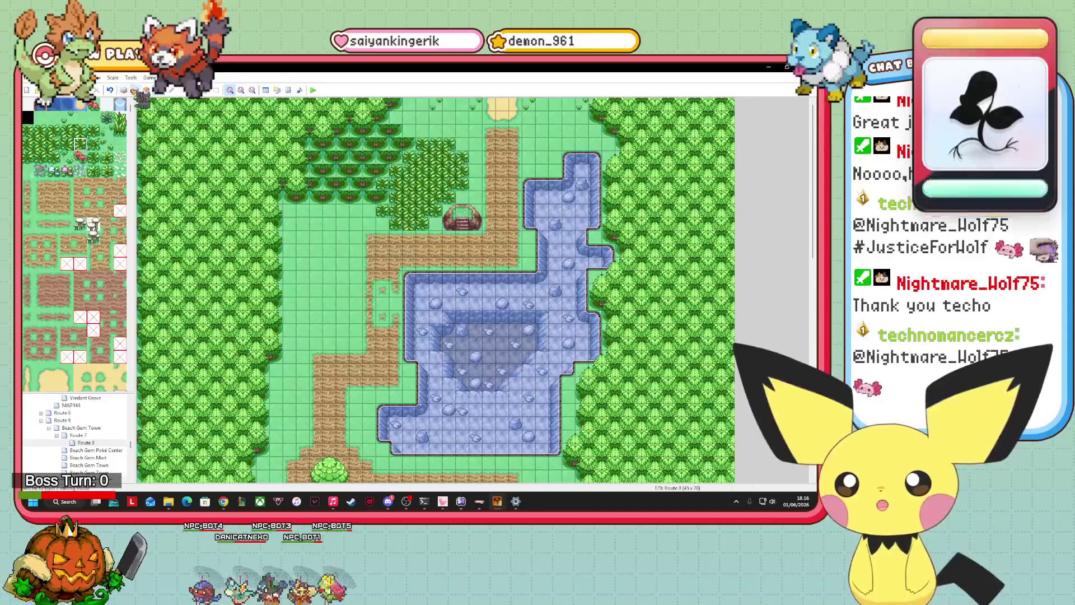
key(F6)
scroll(102, 227, down, 5)
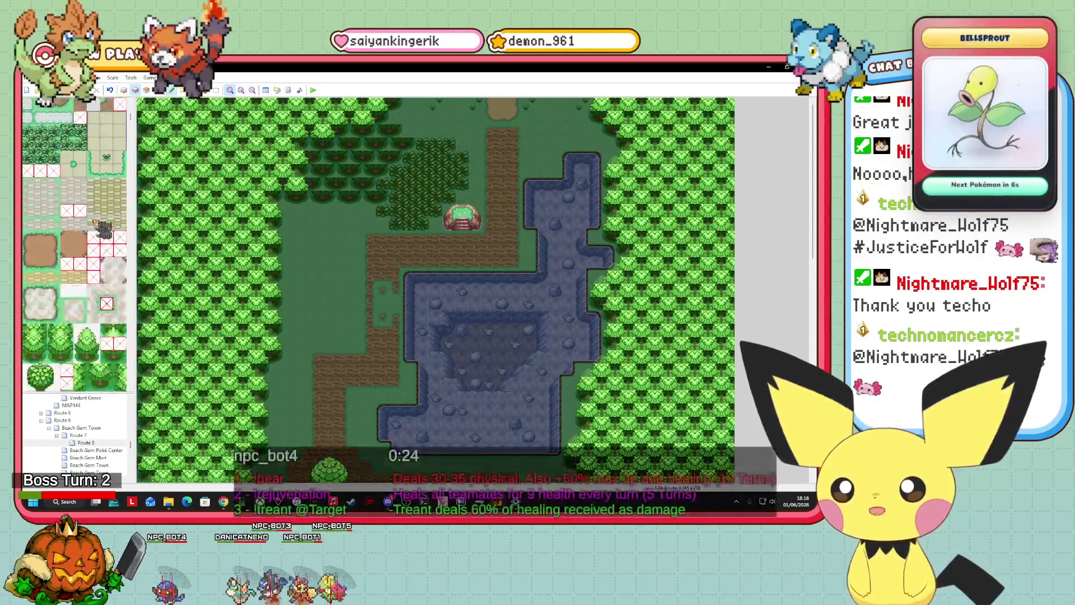
scroll(103, 230, down, 3)
drag(81, 263, 93, 263)
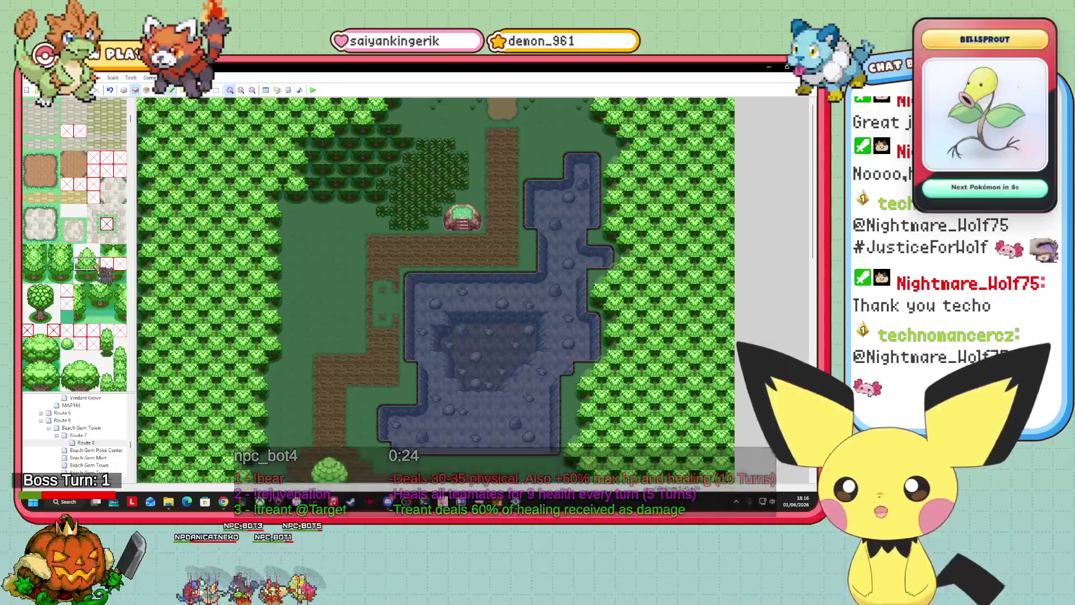
mouse_move(322, 186)
mouse_down()
mouse_move(370, 185)
mouse_move(309, 172)
mouse_move(363, 174)
mouse_move(312, 161)
mouse_move(375, 158)
mouse_up()
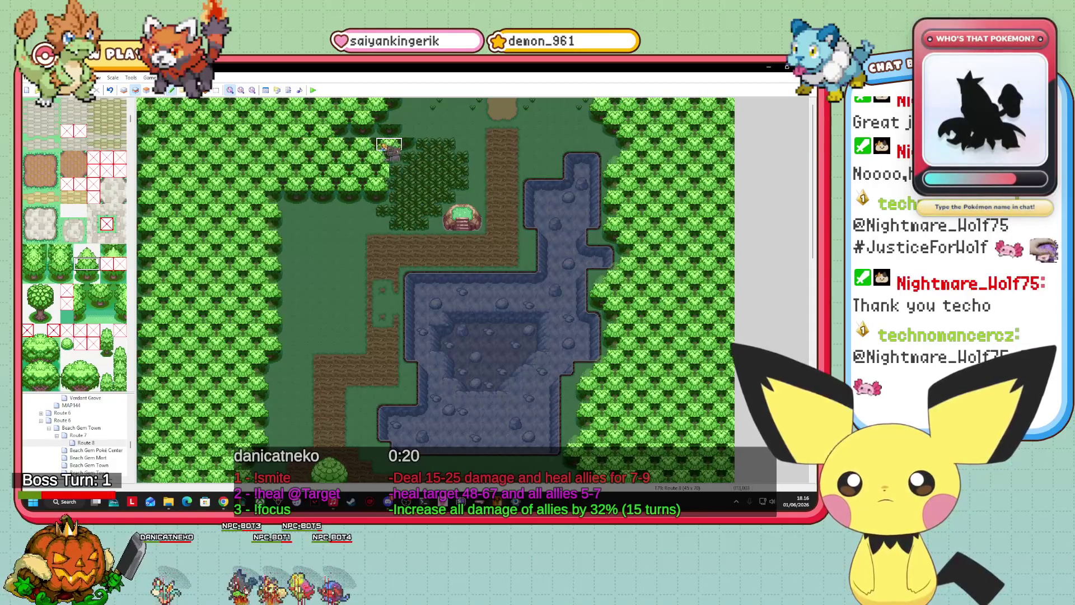
drag(349, 130, 404, 134)
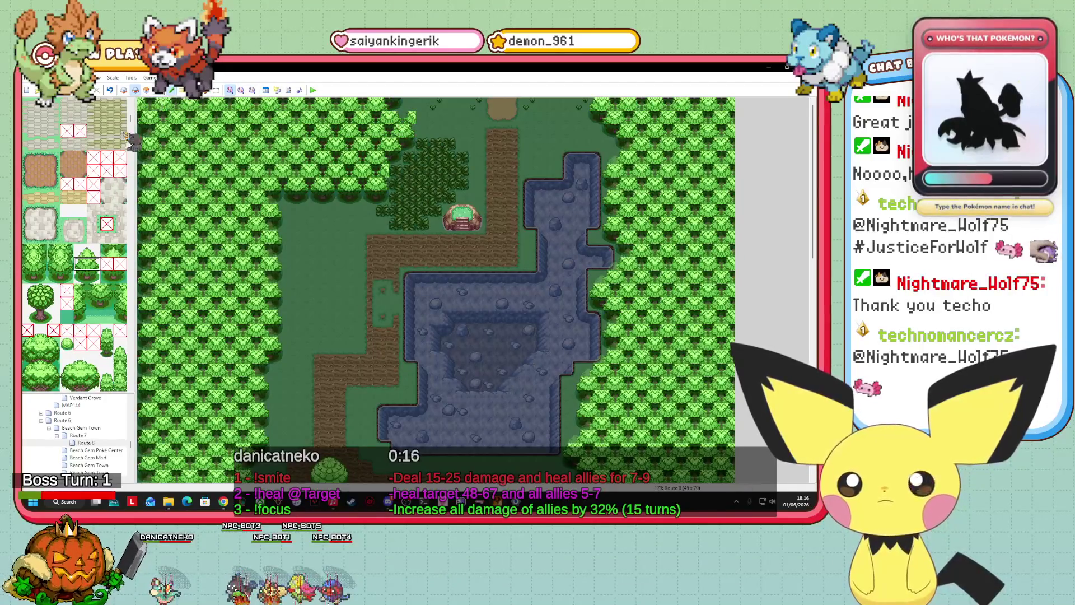
Paint two-tile-wide trees along the lower-left forest edge on a tile layer
scroll(132, 134, down, 5)
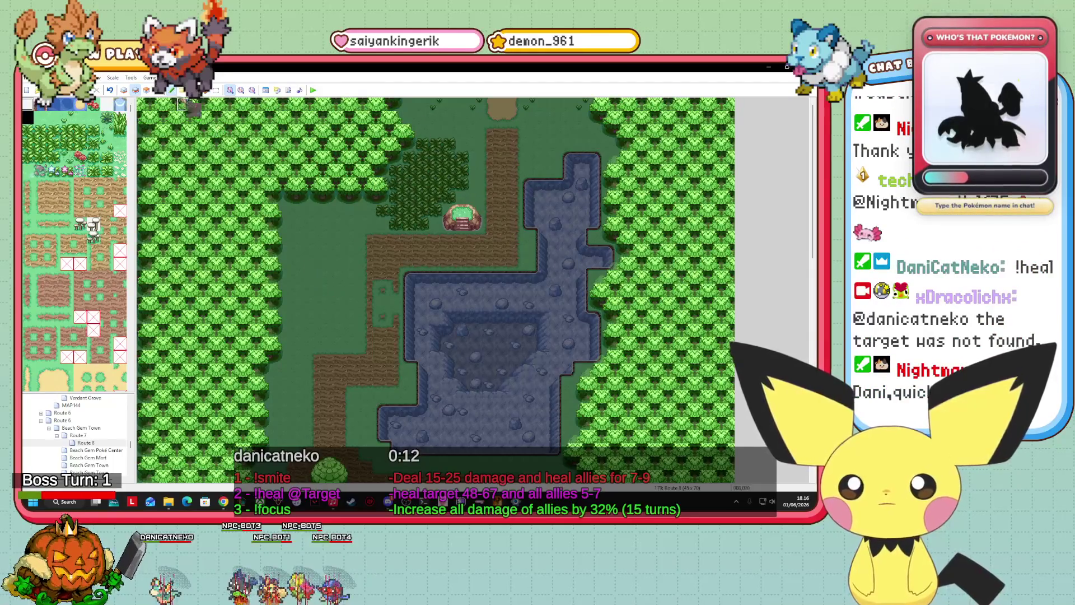
click(146, 90)
scroll(107, 263, up, 5)
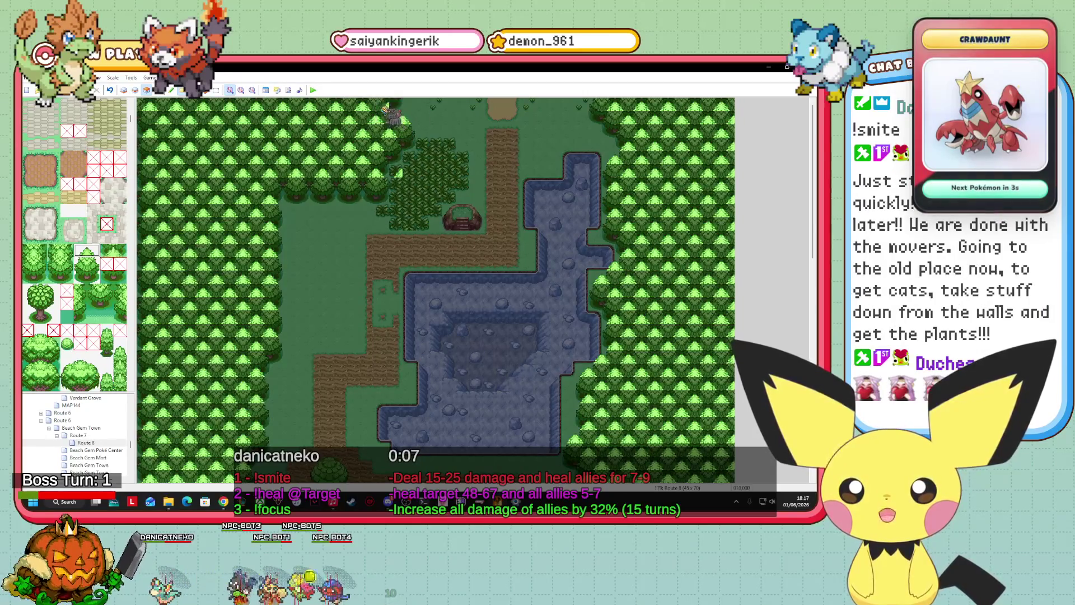
scroll(134, 106, up, 5)
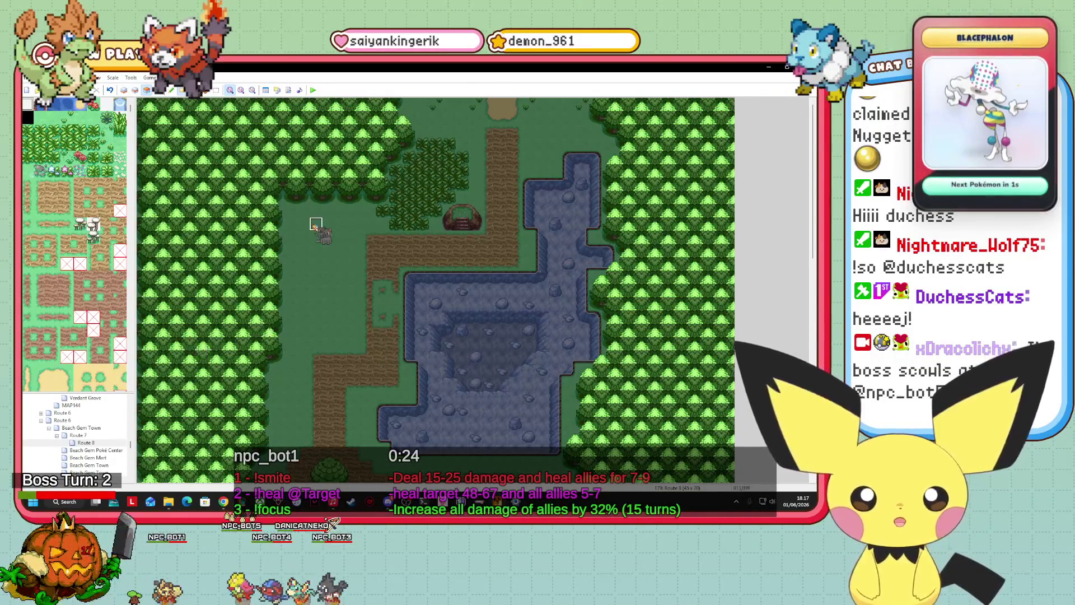
key(F5)
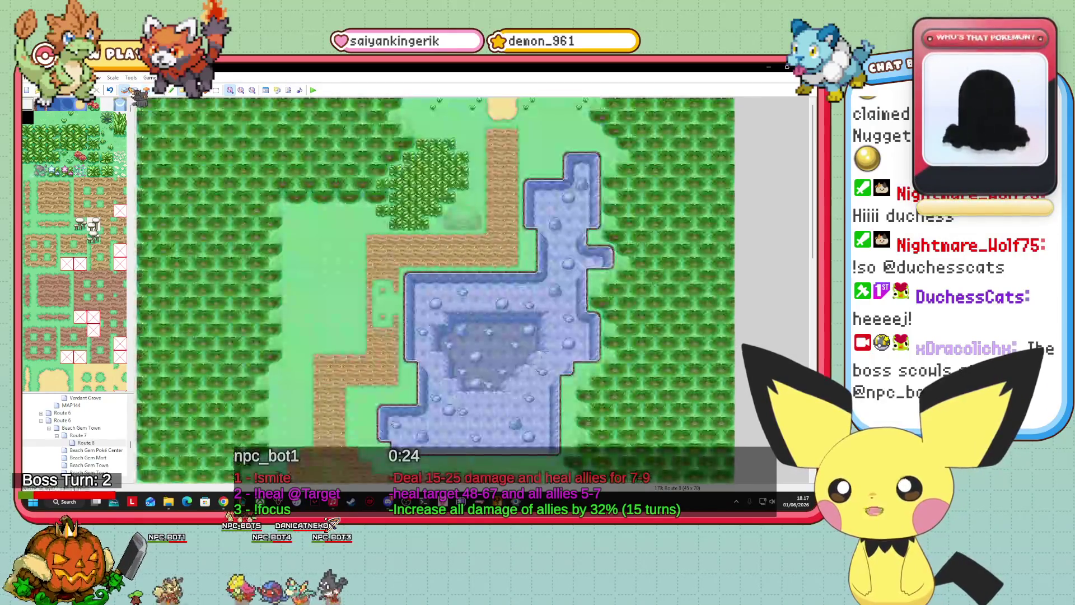
scroll(75, 245, down, 10)
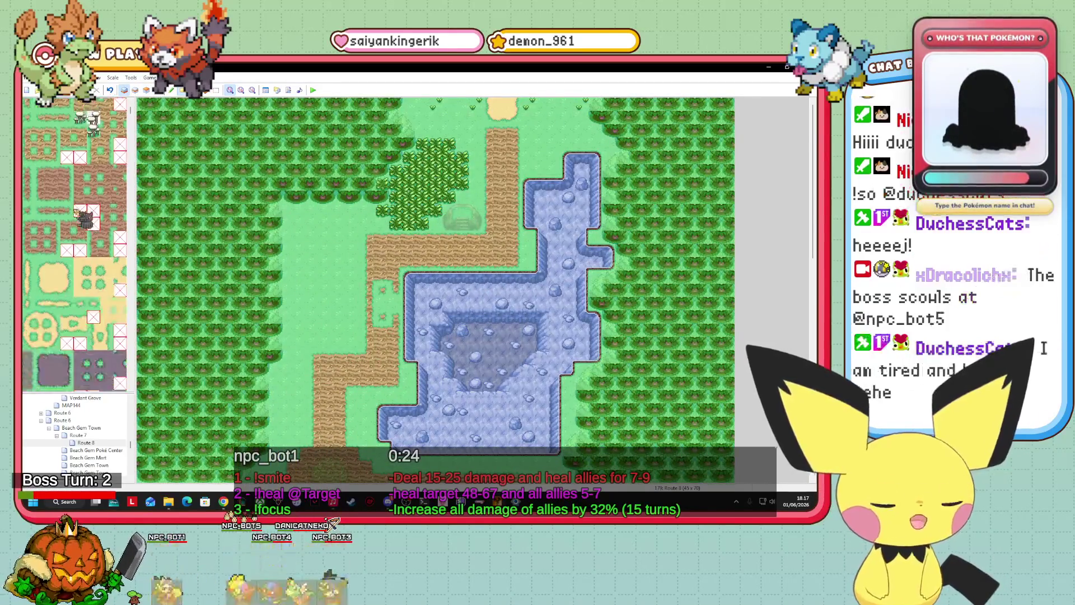
scroll(62, 215, up, 3)
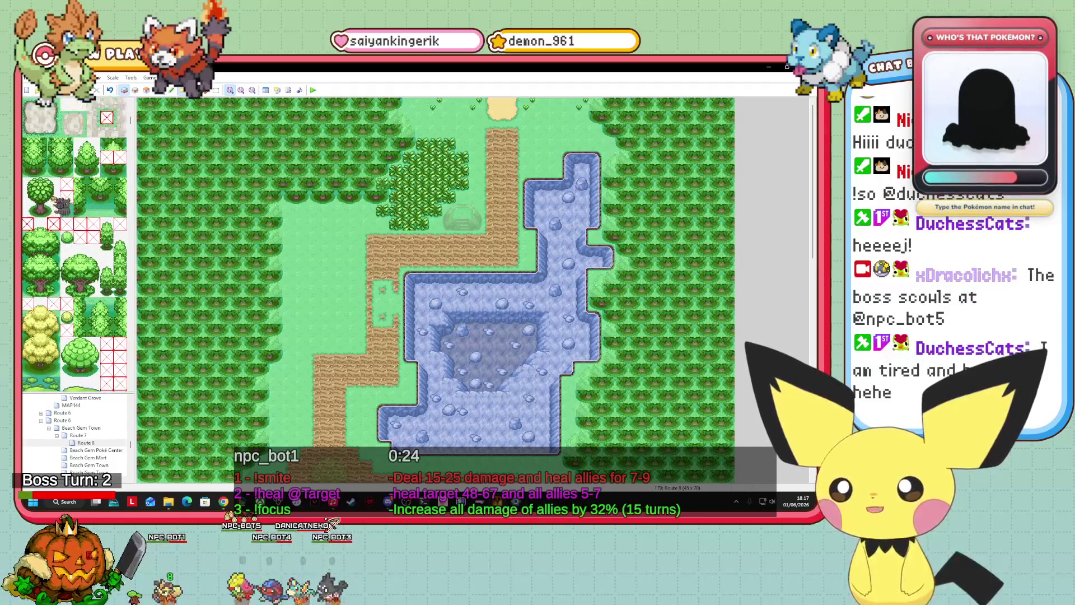
drag(55, 170, 68, 170)
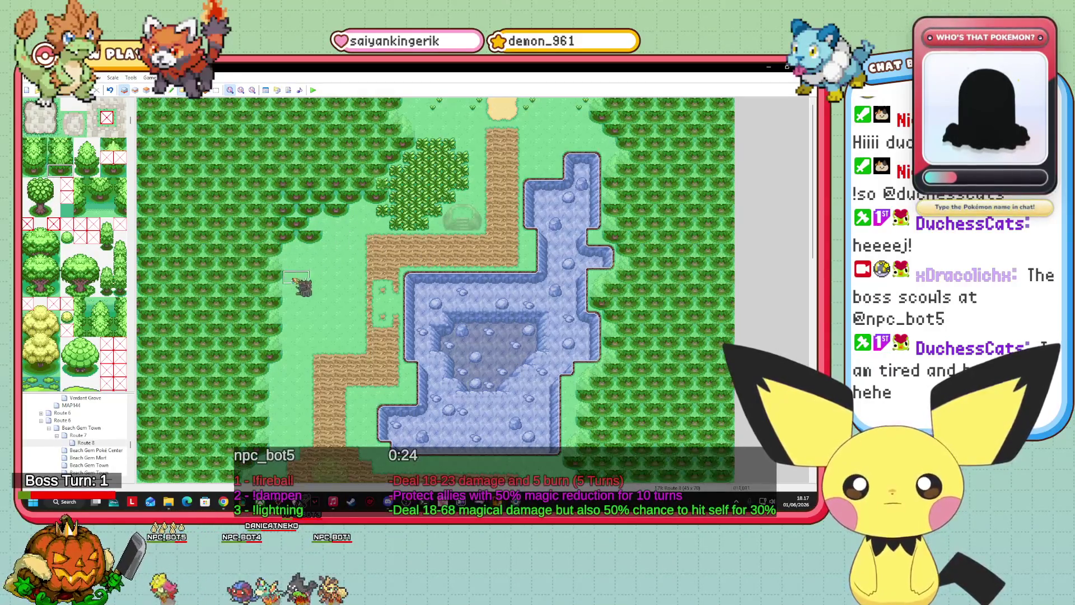
mouse_move(296, 264)
mouse_down()
mouse_move(280, 224)
mouse_move(322, 199)
mouse_up()
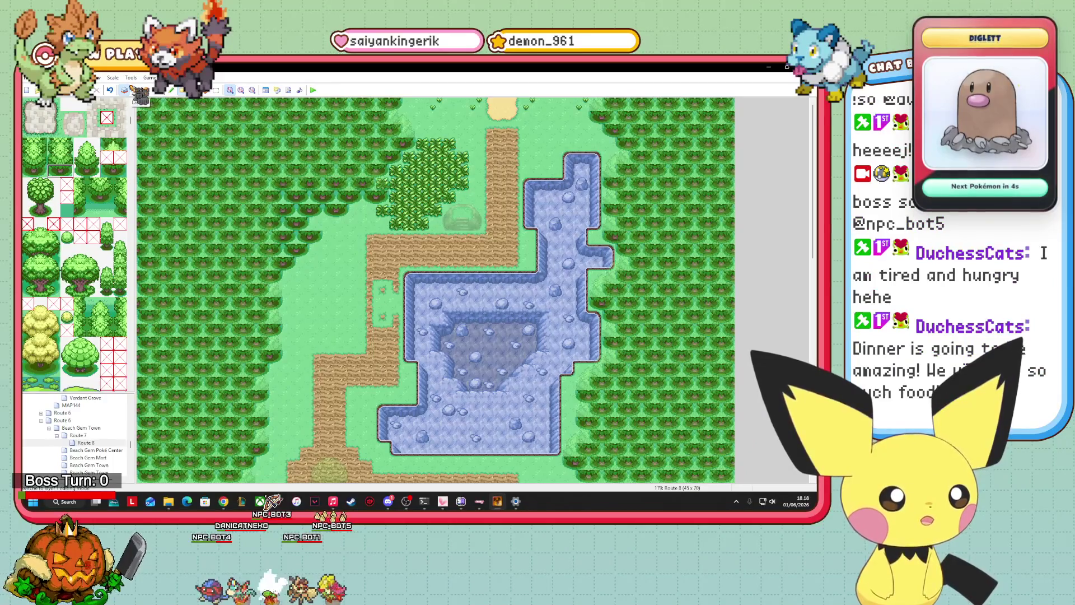
key(F7)
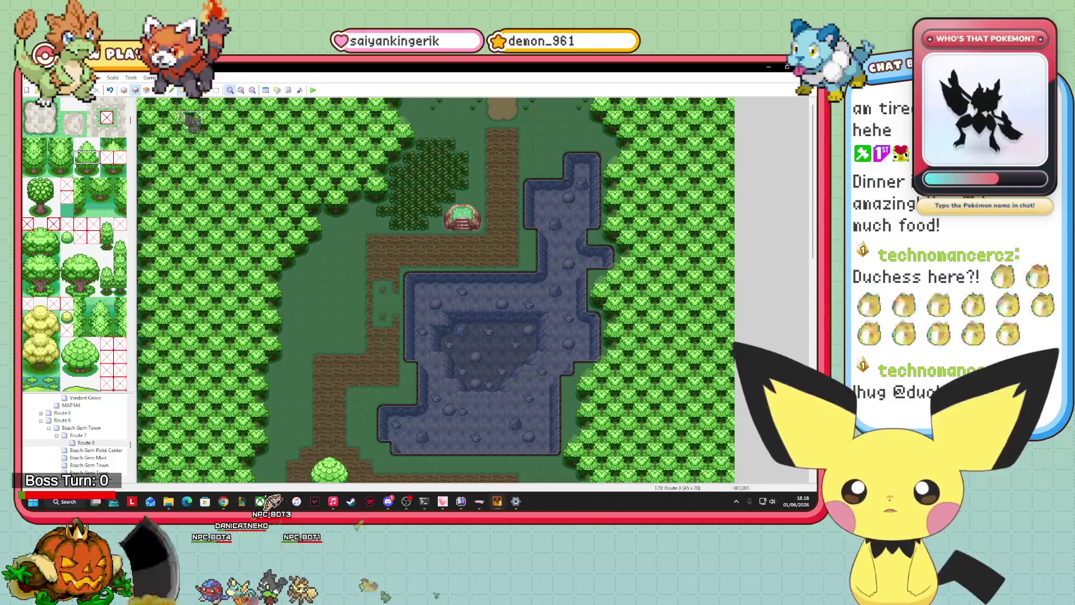
click(146, 90)
click(87, 143)
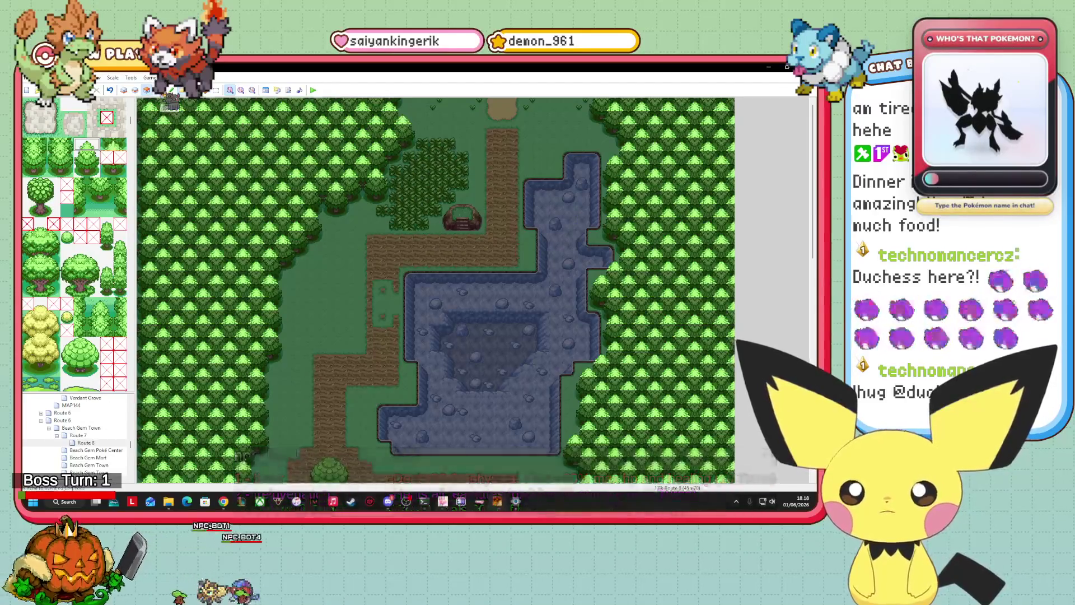
click(158, 91)
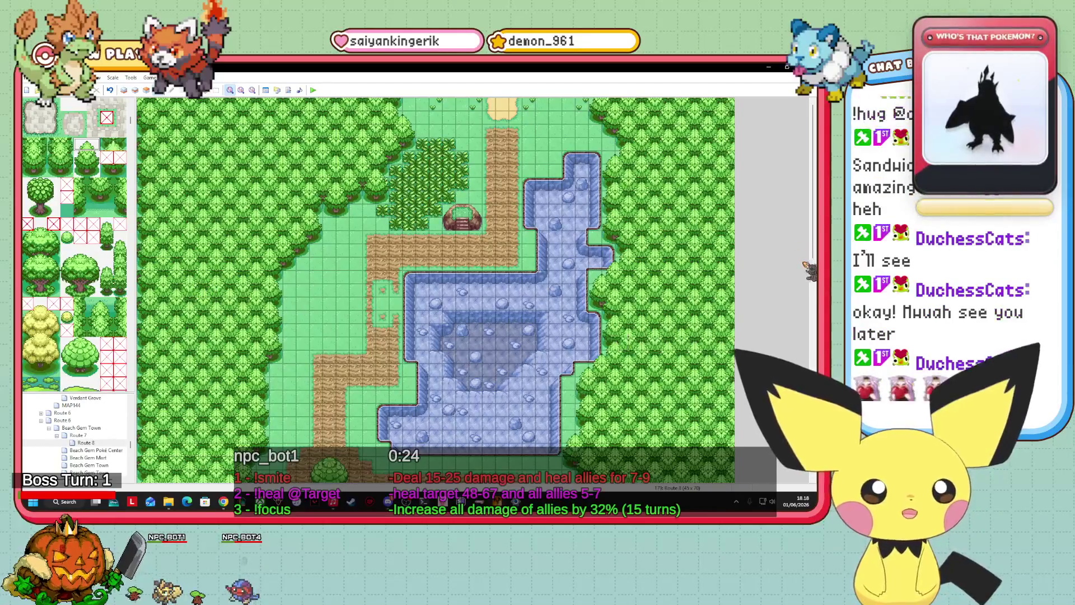
Scroll the tileset past the cliffs and stairs down to the water, fence and sign tiles
scroll(436, 290, down, 5)
scroll(436, 289, down, 5)
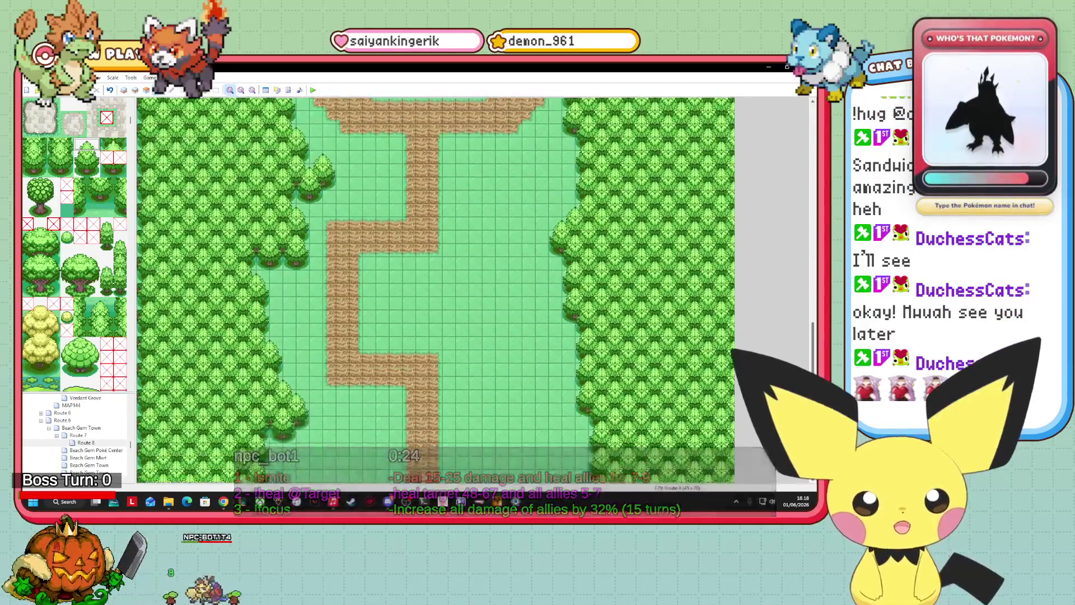
scroll(435, 290, up, 10)
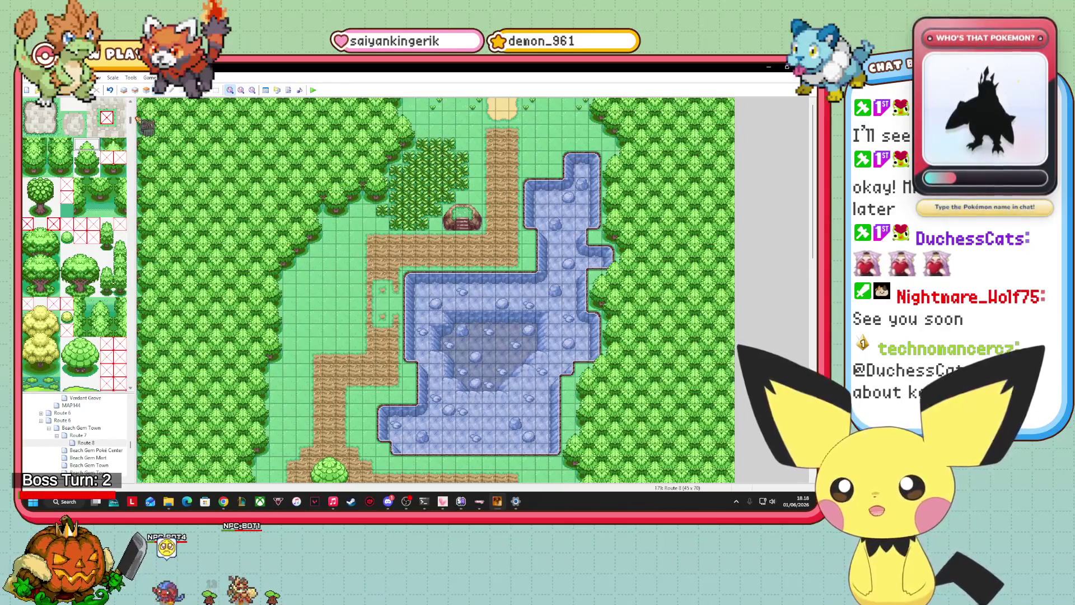
scroll(112, 168, down, 10)
scroll(76, 245, down, 10)
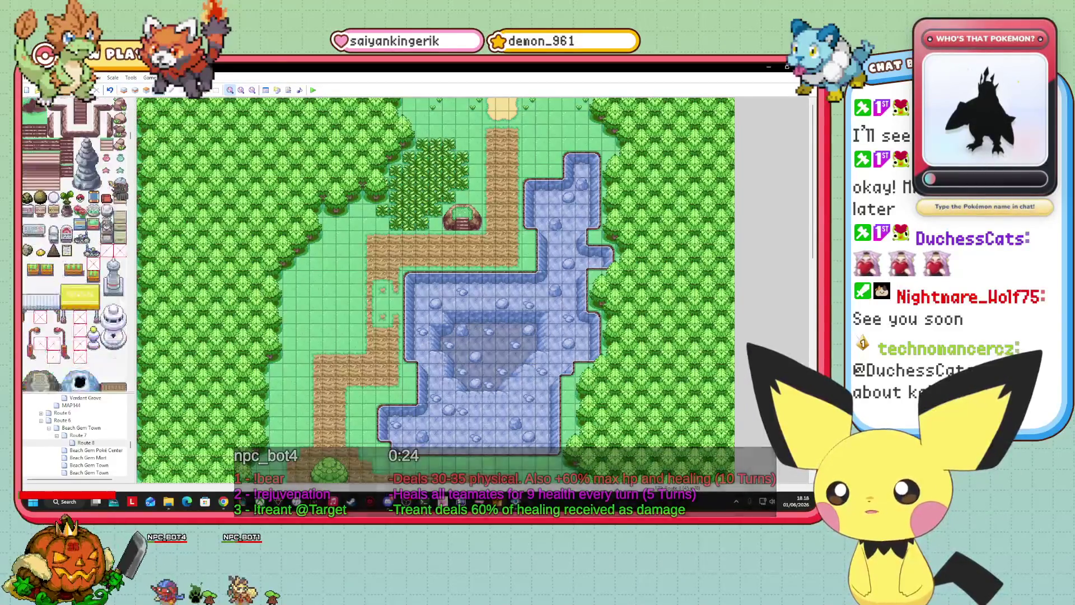
scroll(75, 245, down, 10)
scroll(110, 185, up, 3)
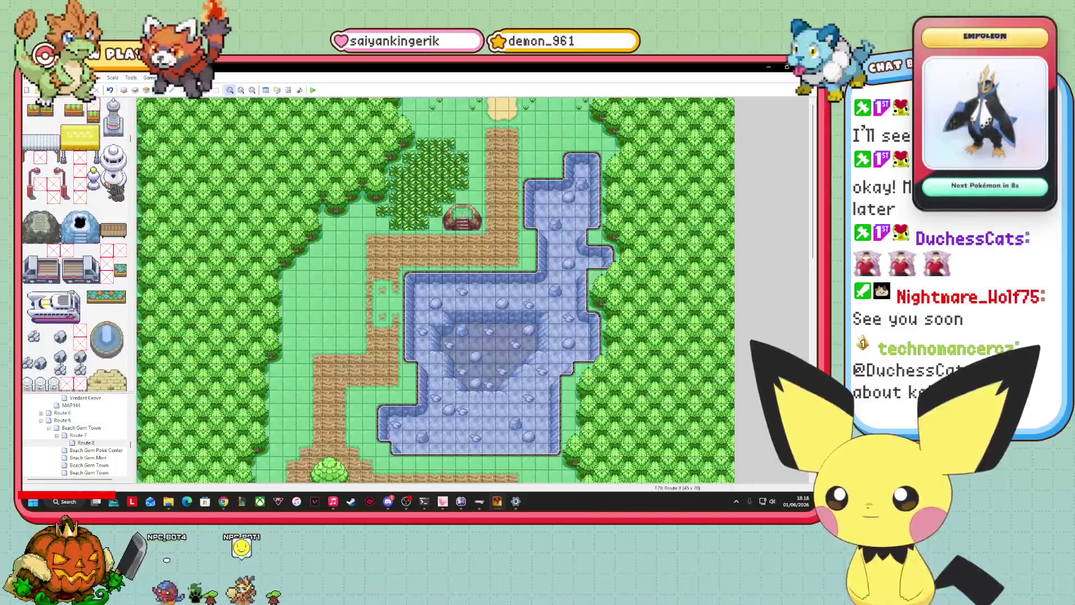
scroll(75, 244, down, 1)
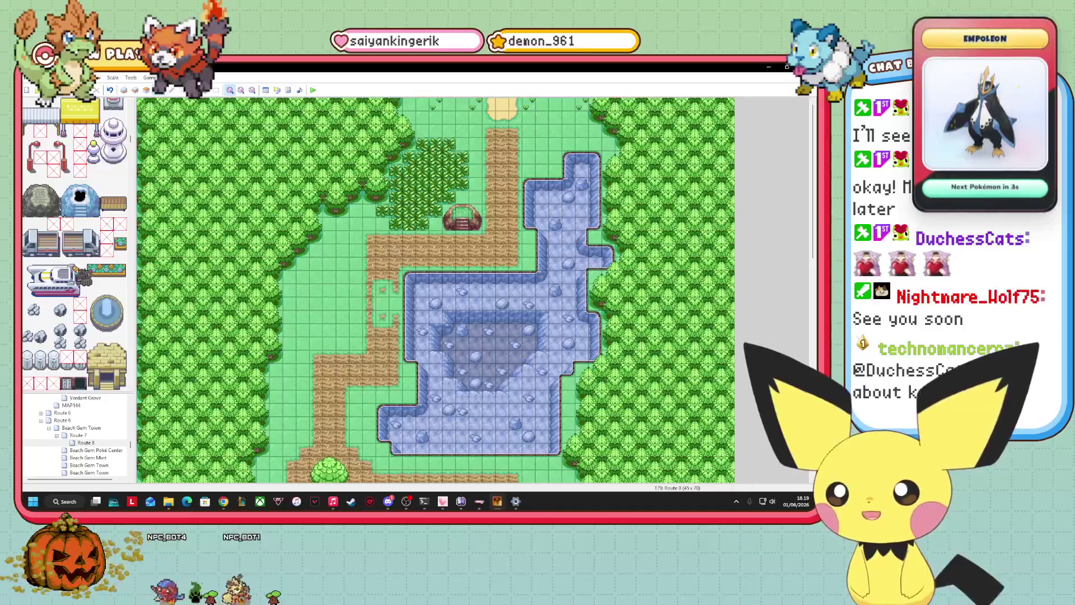
scroll(75, 270, down, 6)
scroll(75, 269, down, 4)
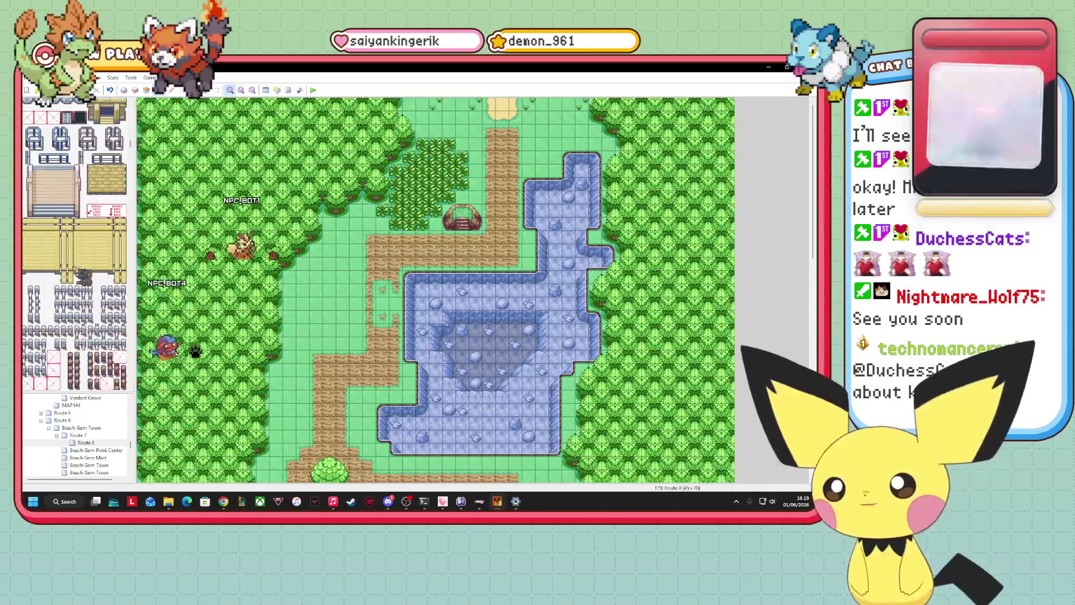
scroll(75, 268, down, 4)
scroll(75, 269, down, 10)
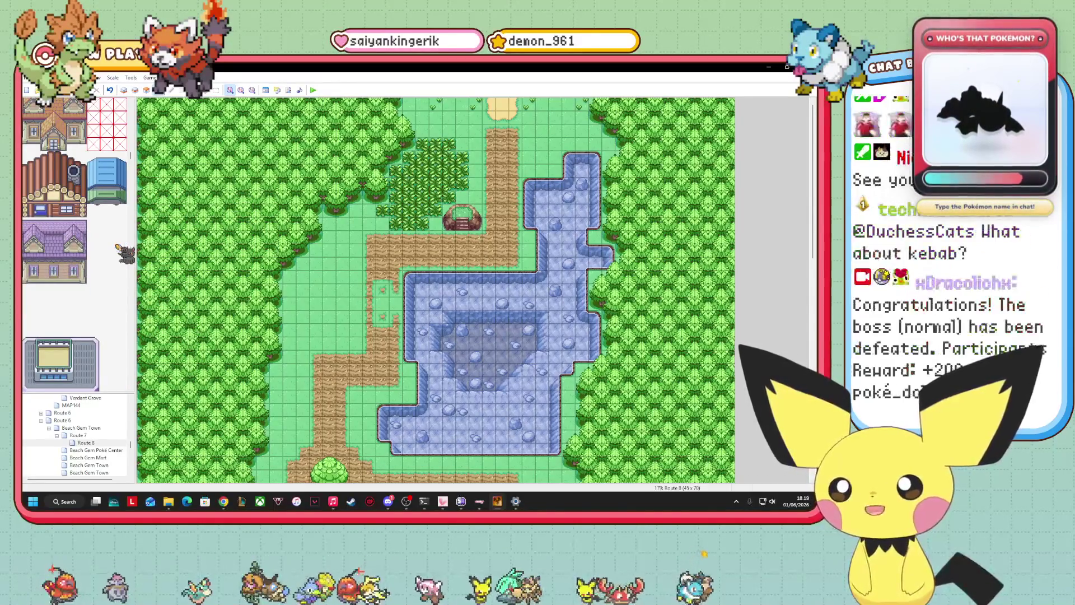
scroll(75, 246, down, 8)
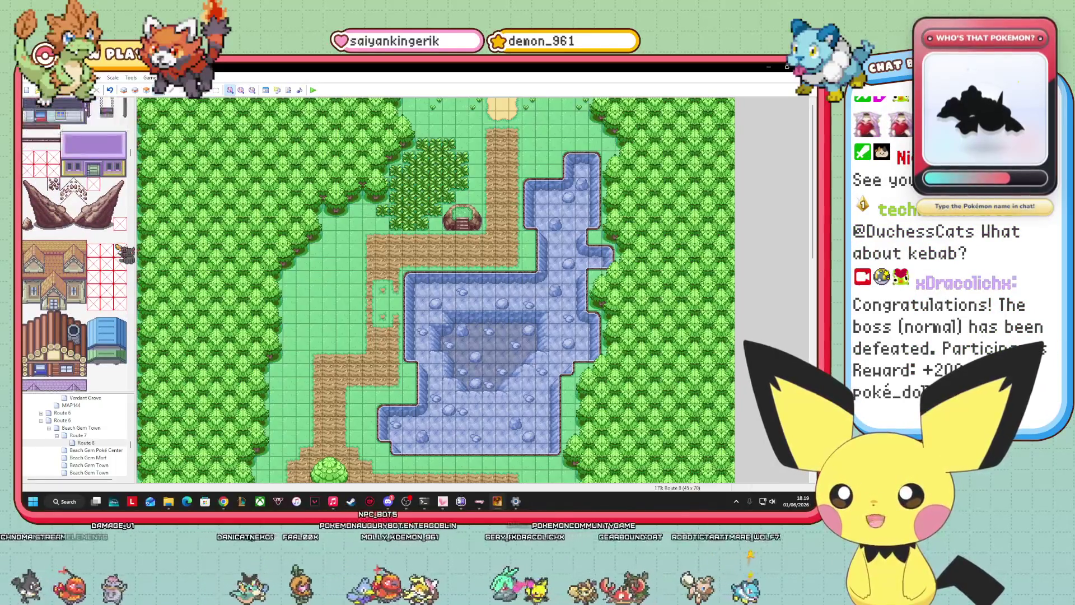
scroll(75, 244, down, 10)
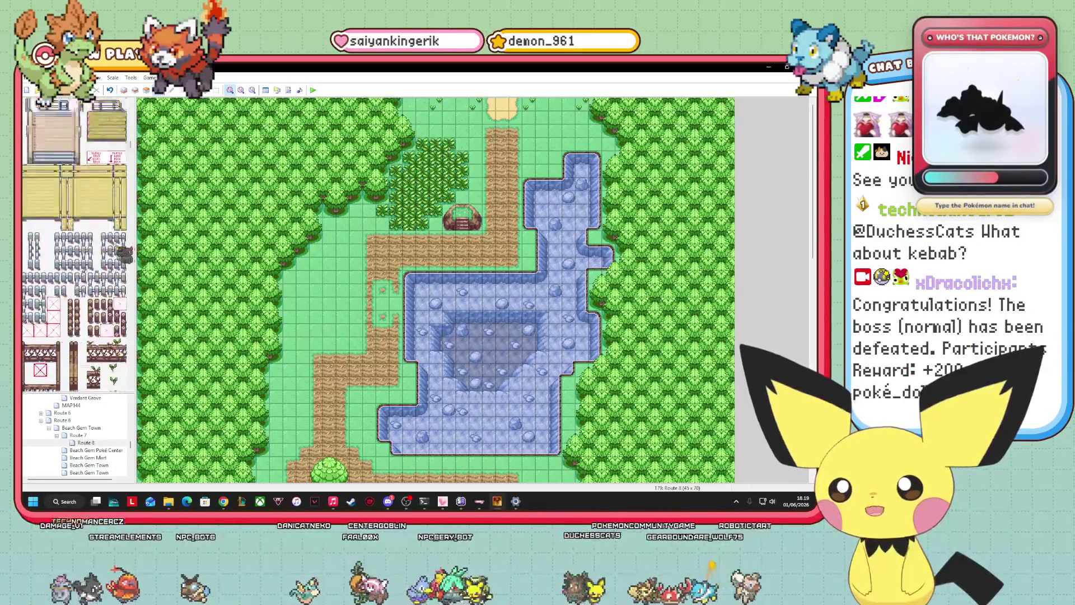
scroll(75, 244, down, 10)
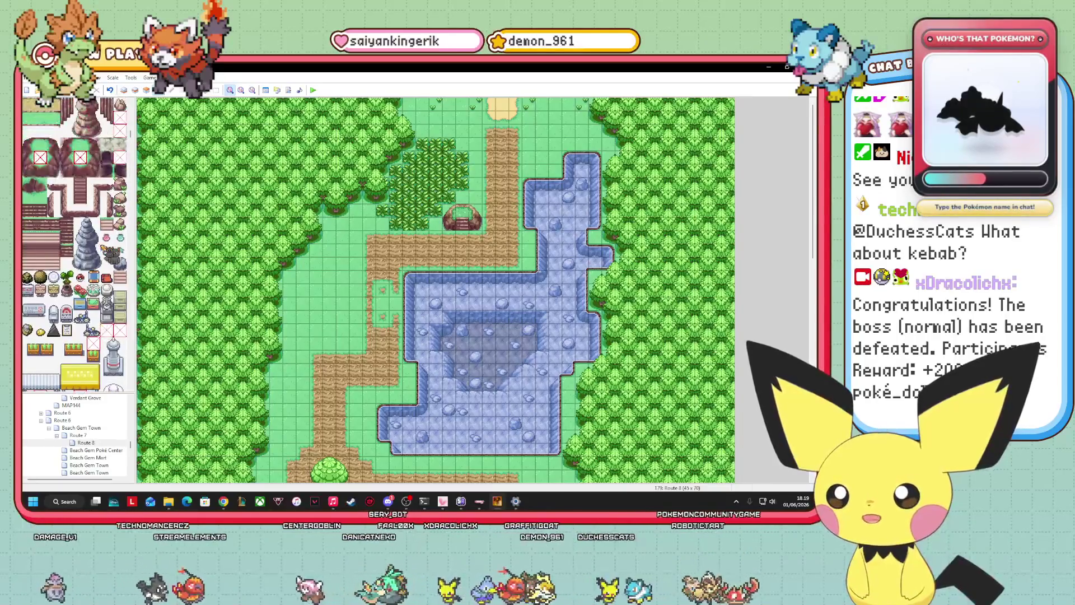
scroll(75, 245, down, 8)
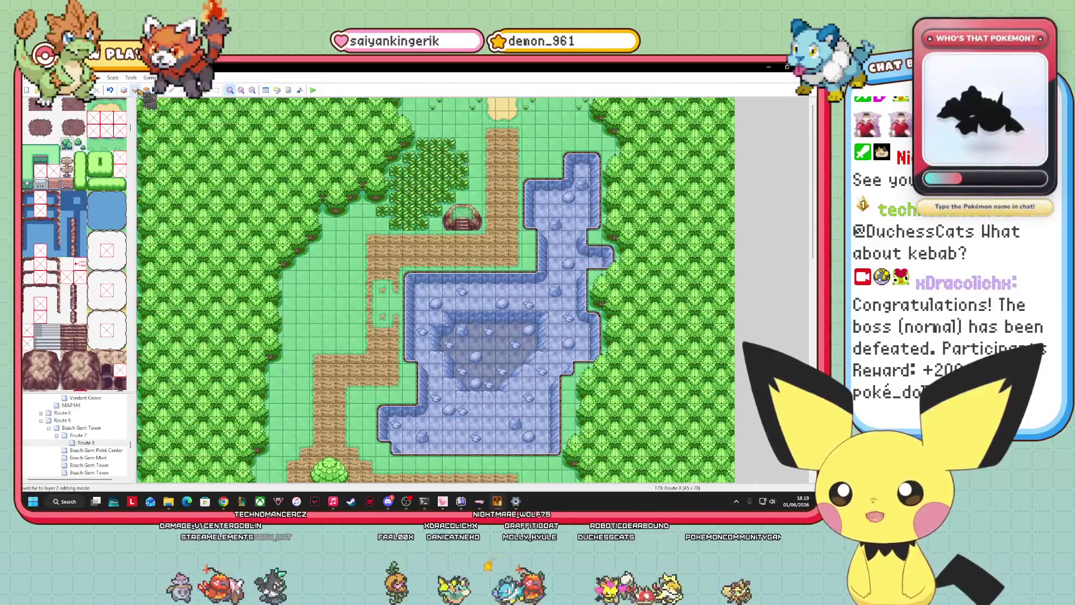
On layer 2, place water plants across the lake's bottom, centre and right side
key(F6)
click(409, 436)
click(528, 436)
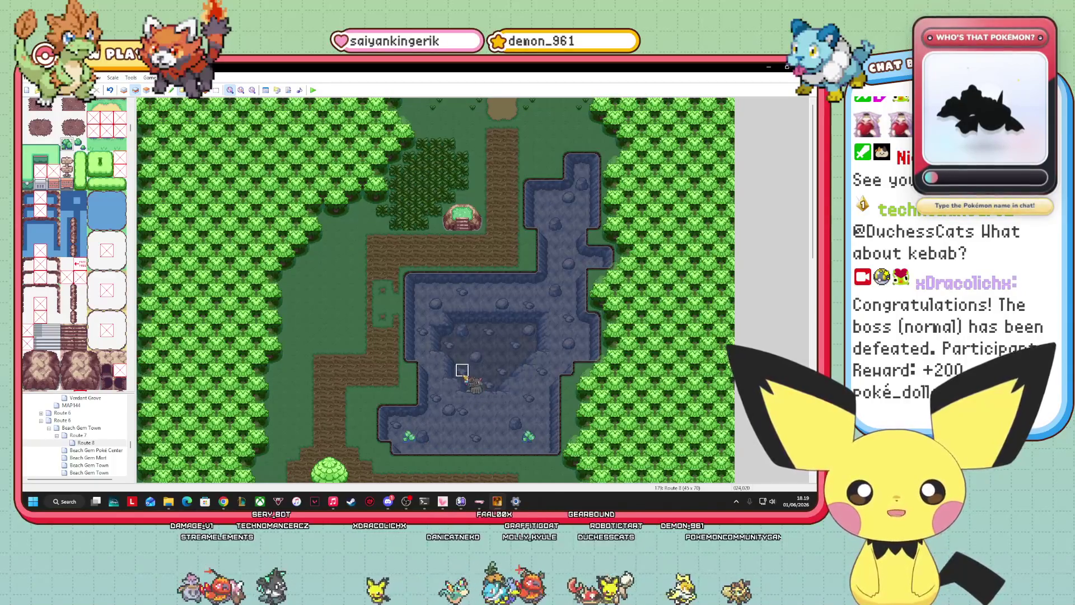
click(449, 302)
click(475, 409)
click(556, 332)
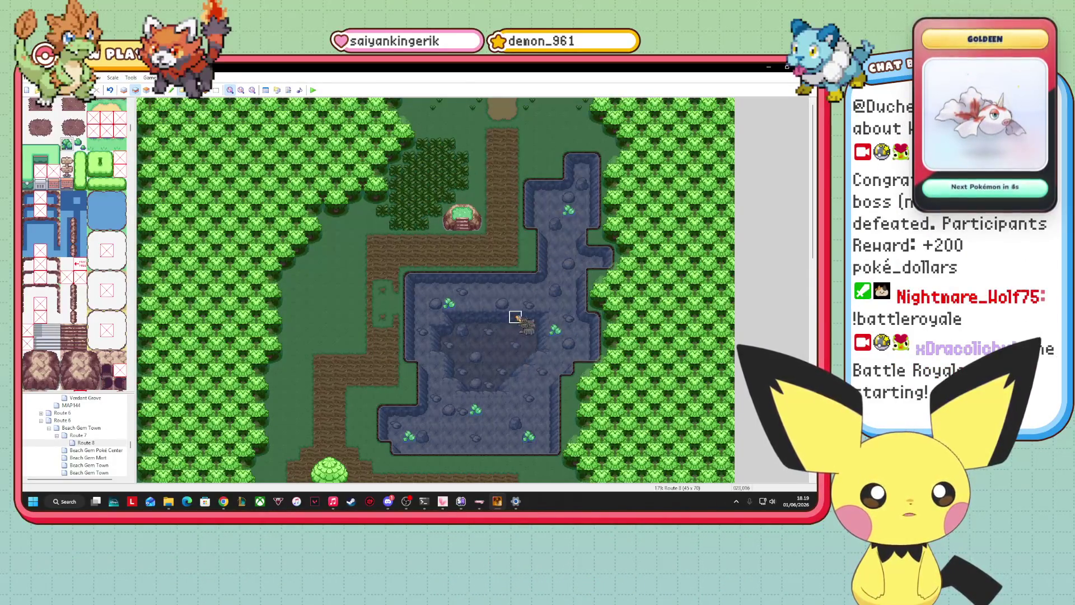
click(448, 370)
click(529, 382)
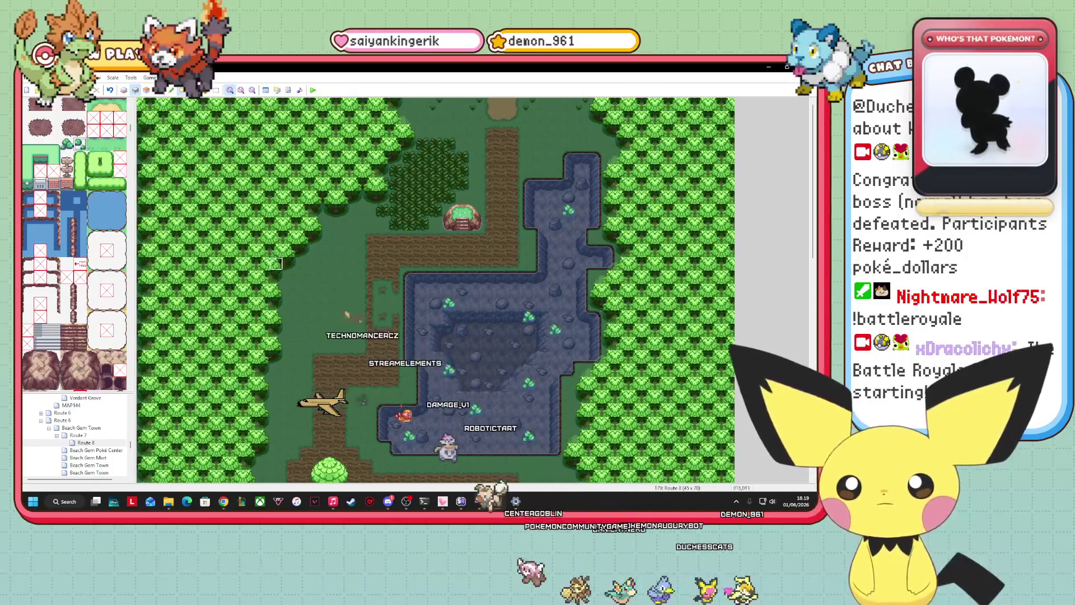
Add more water plants on the lake's left side, centre, right edge and upper stream
click(434, 328)
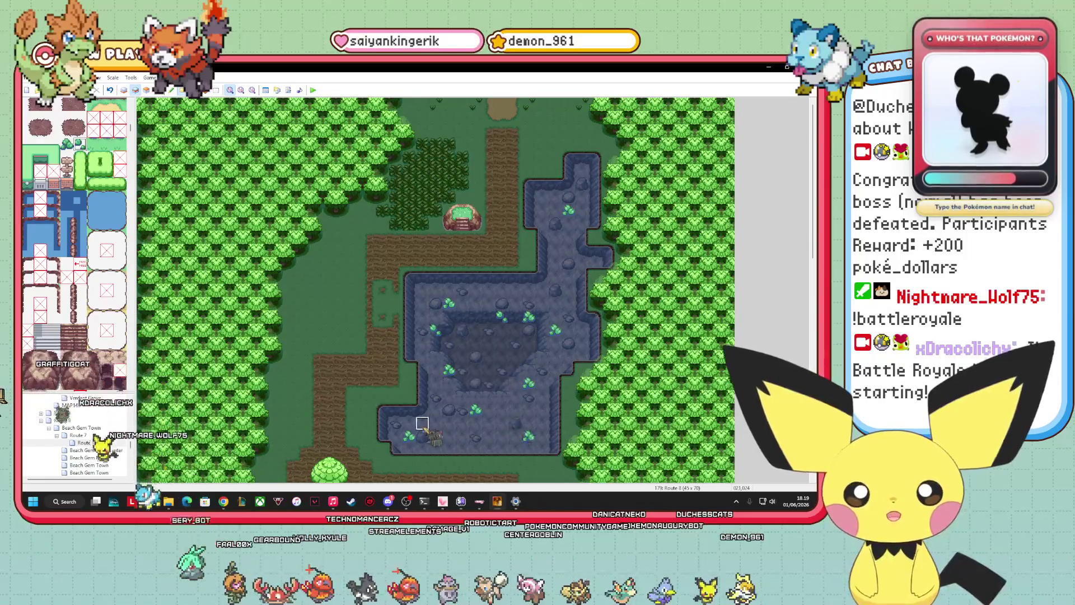
click(450, 436)
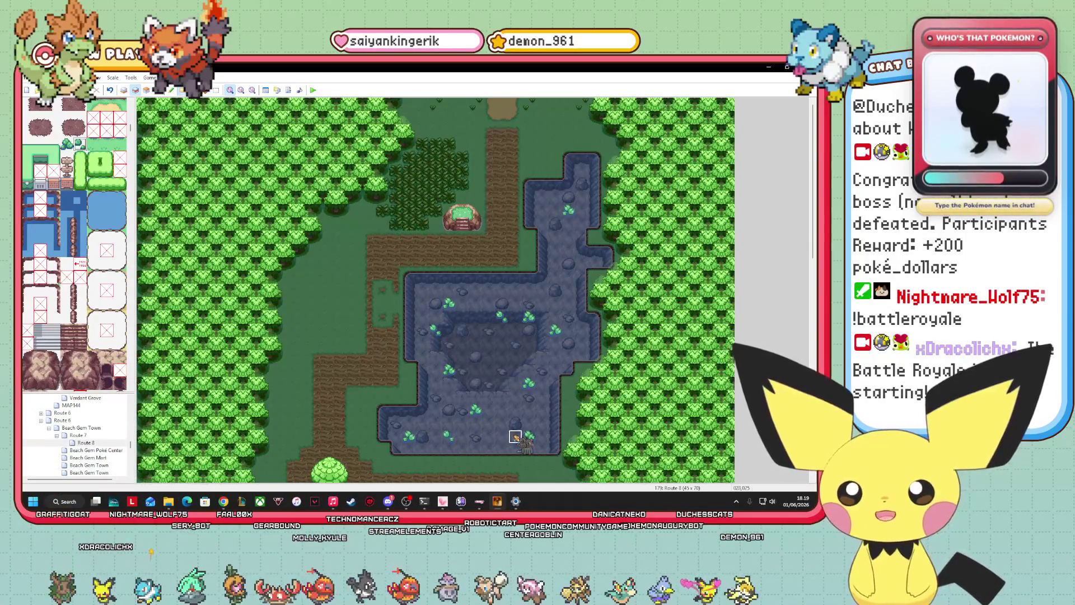
click(500, 356)
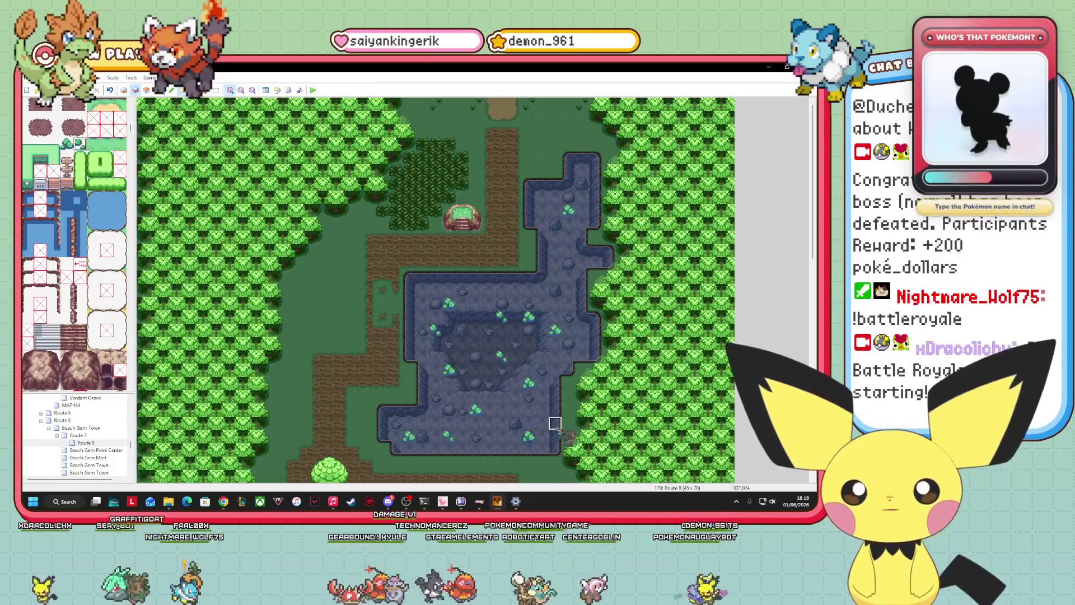
click(560, 280)
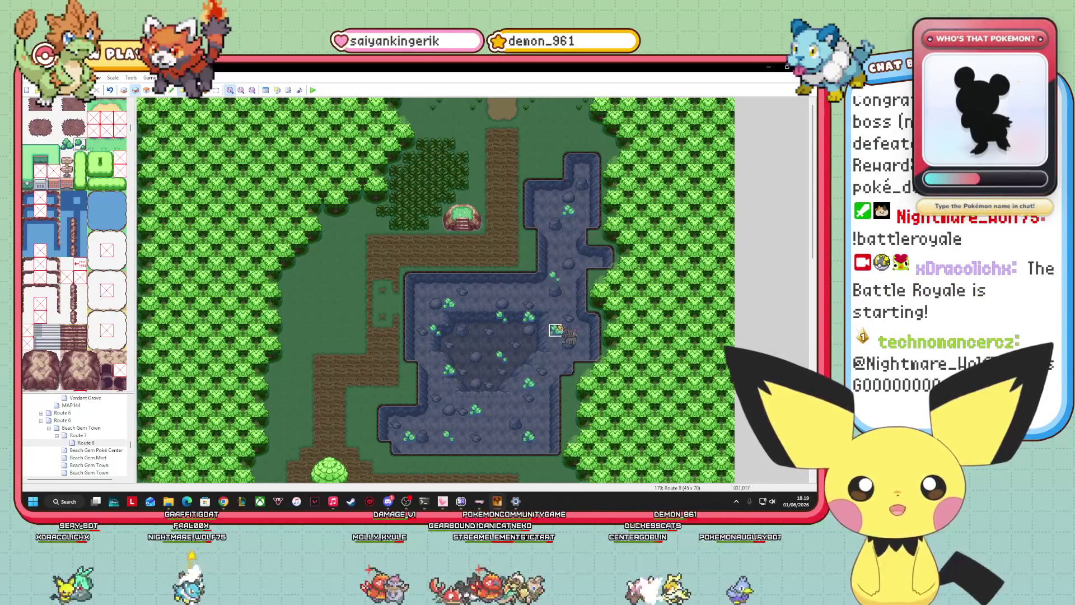
click(568, 355)
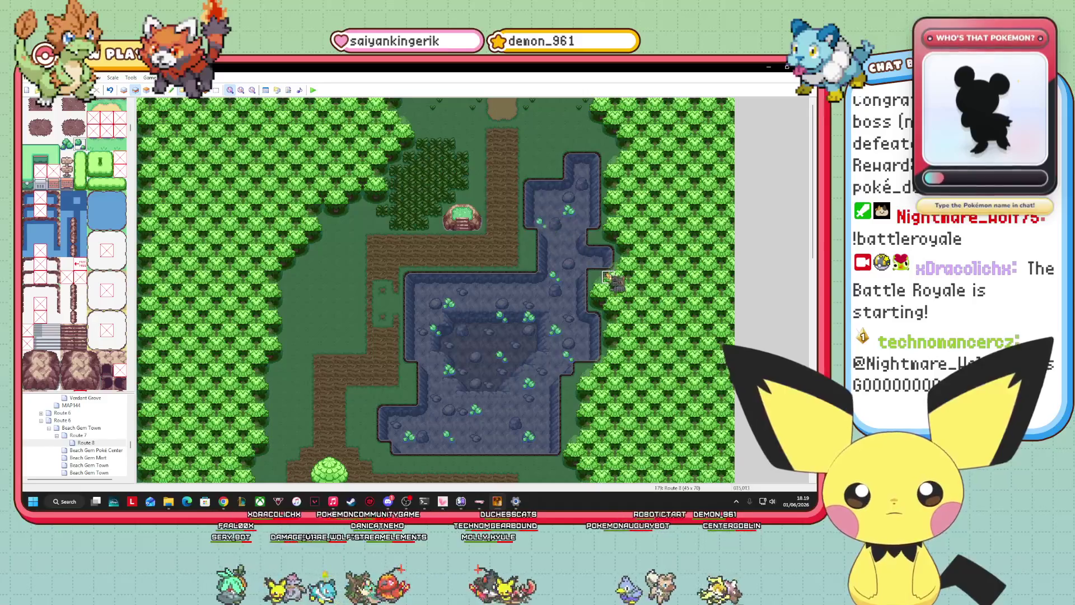
click(569, 210)
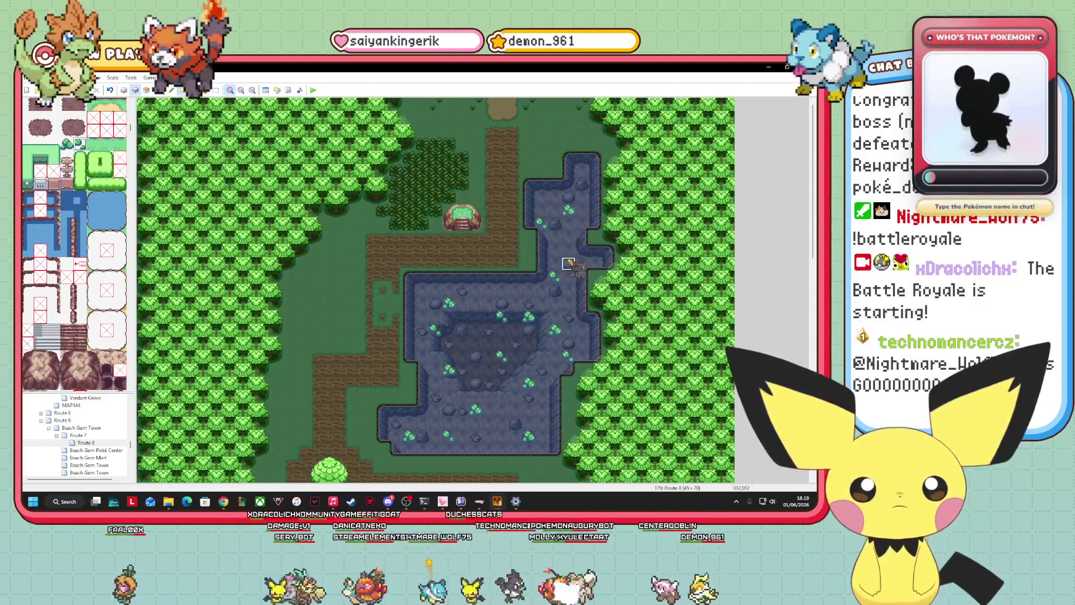
click(146, 90)
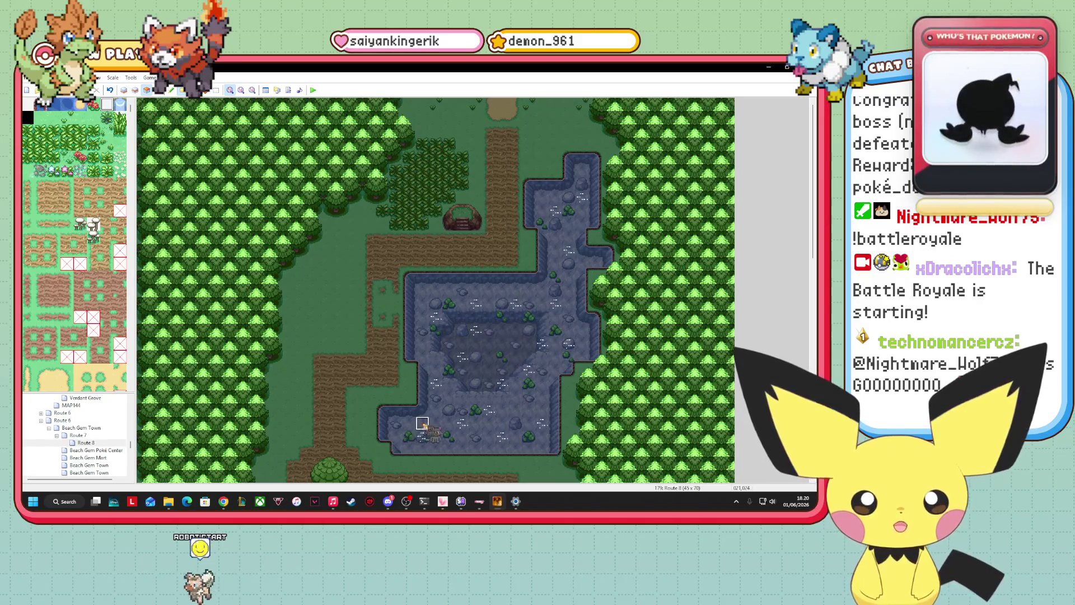
Scroll the map down to view the southern pond
scroll(436, 290, down, 5)
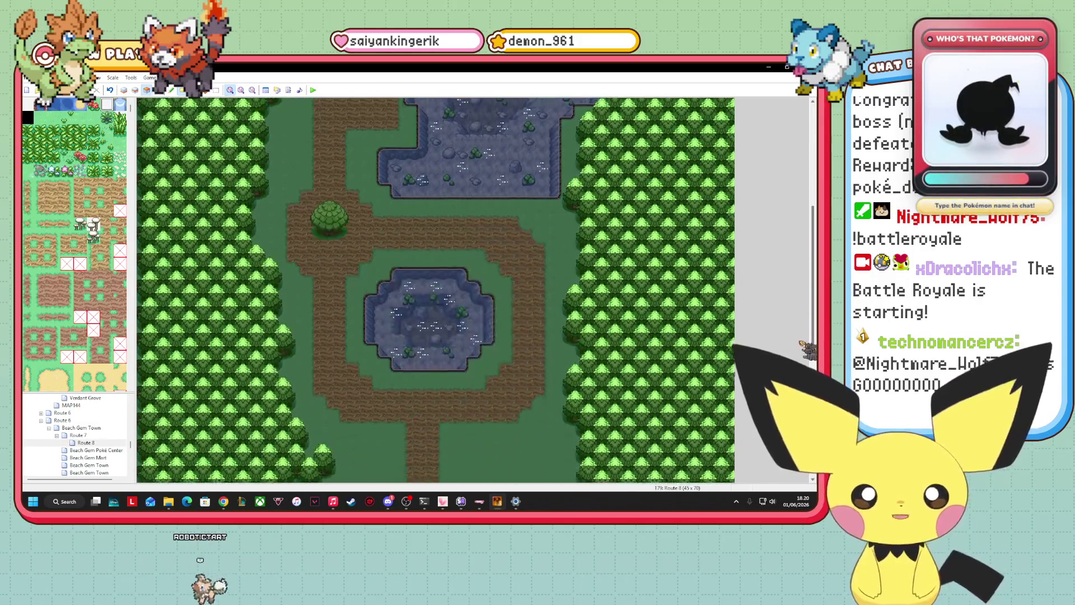
Scroll back up the map and start a playtest of the game
scroll(435, 290, up, 4)
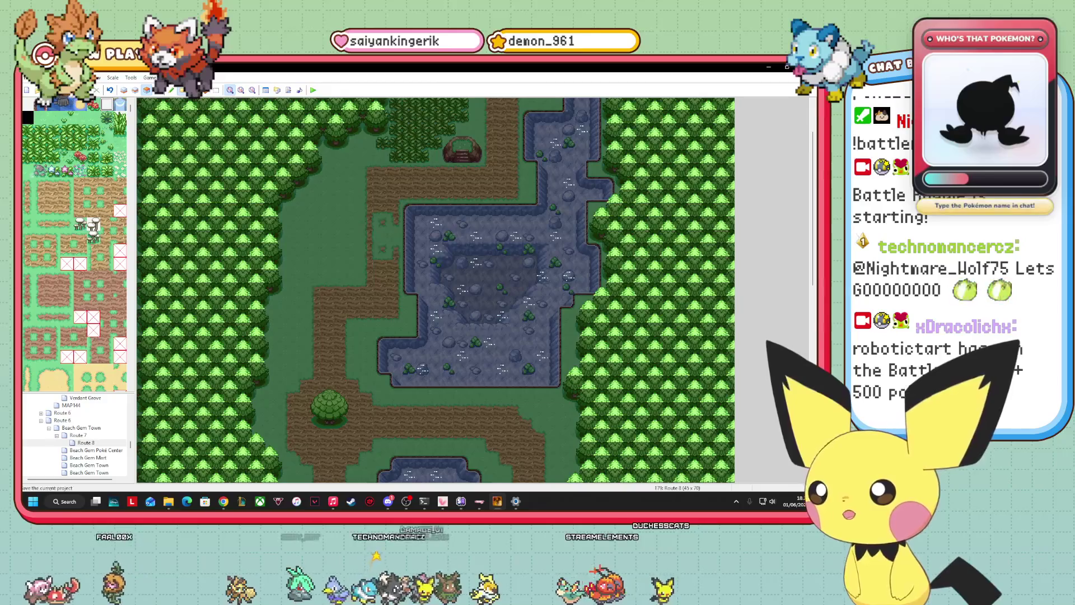
click(314, 92)
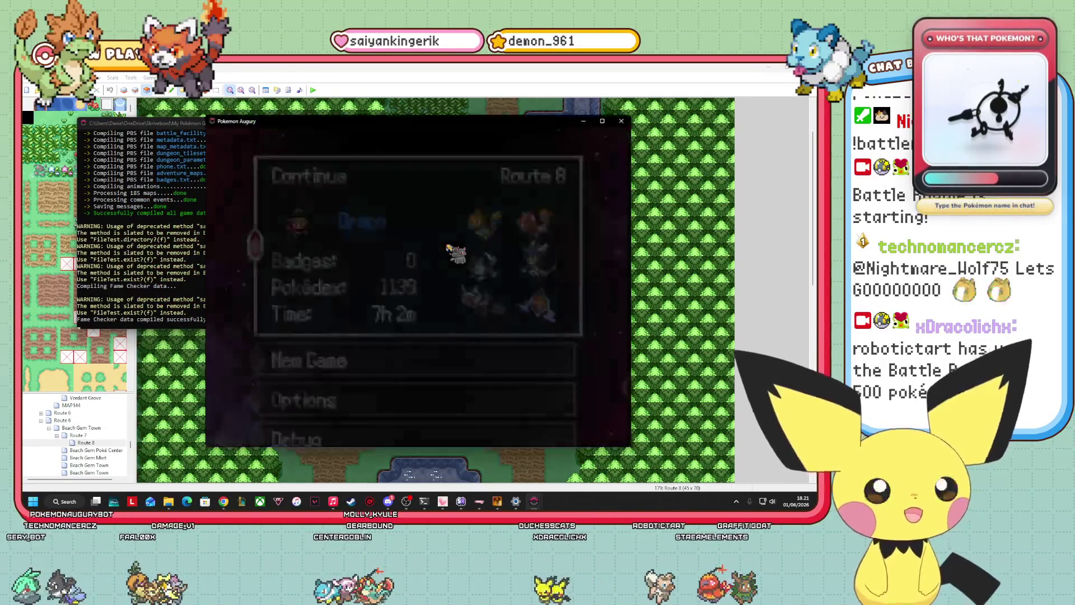
Continue the saved game onto Route 8 to test it, then return to the editor map
key(Return)
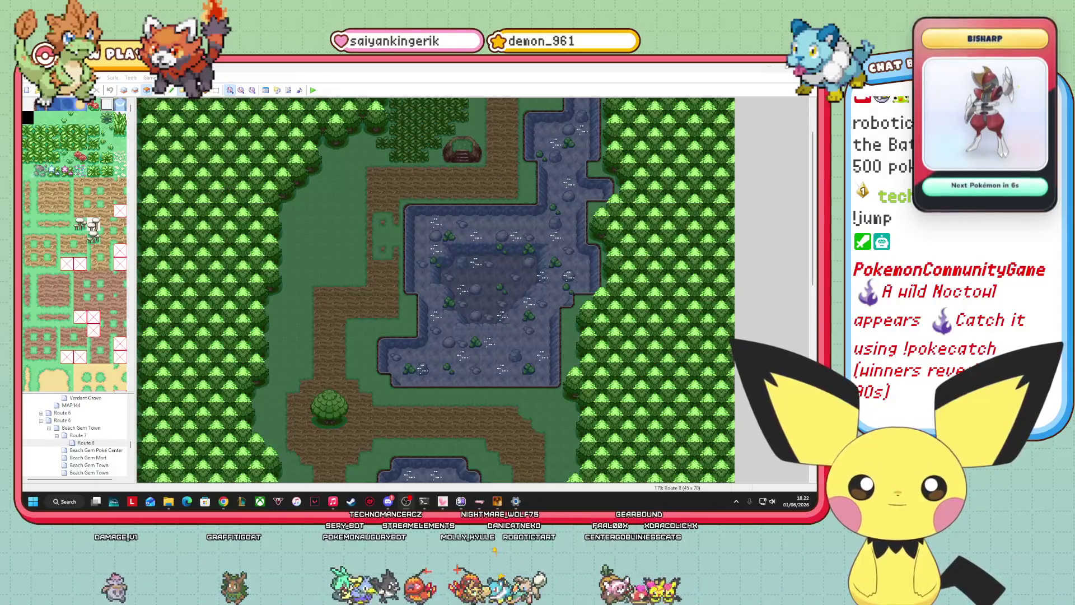
scroll(815, 259, up, 2)
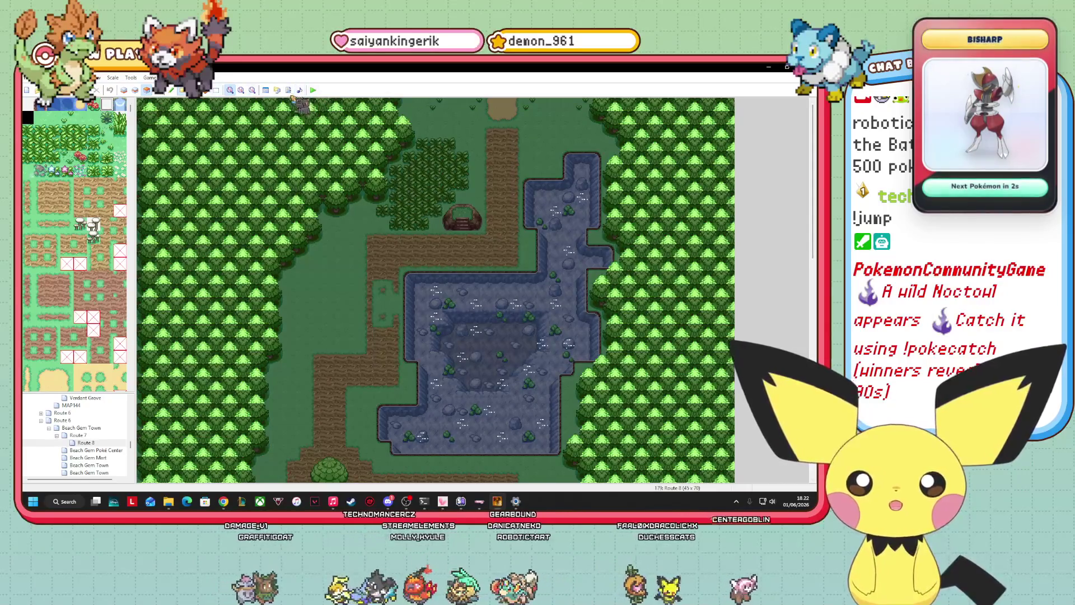
key(F9)
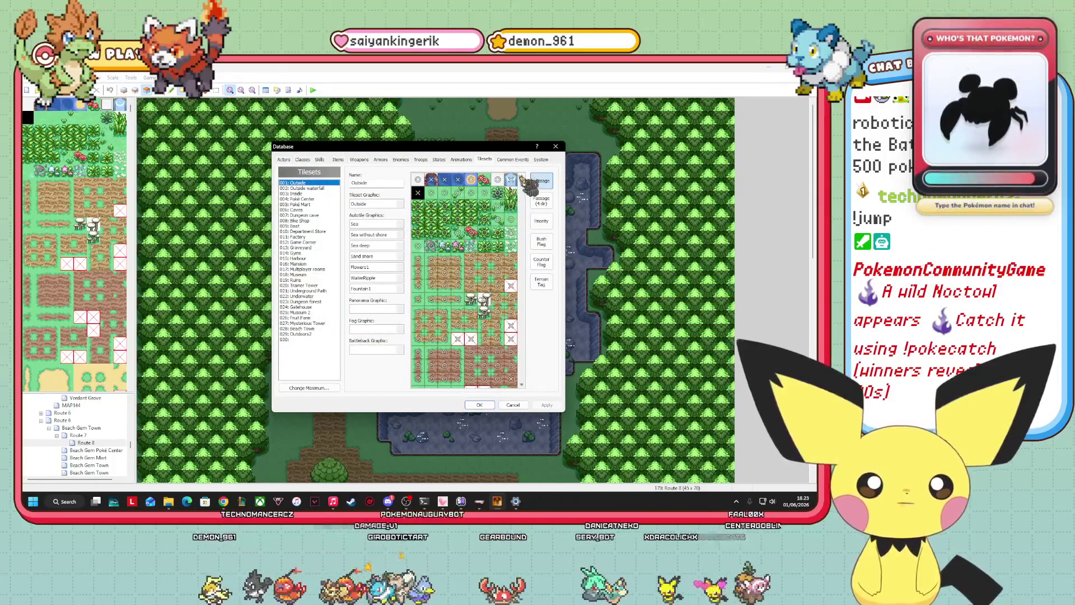
drag(523, 187, 517, 344)
scroll(512, 336, down, 10)
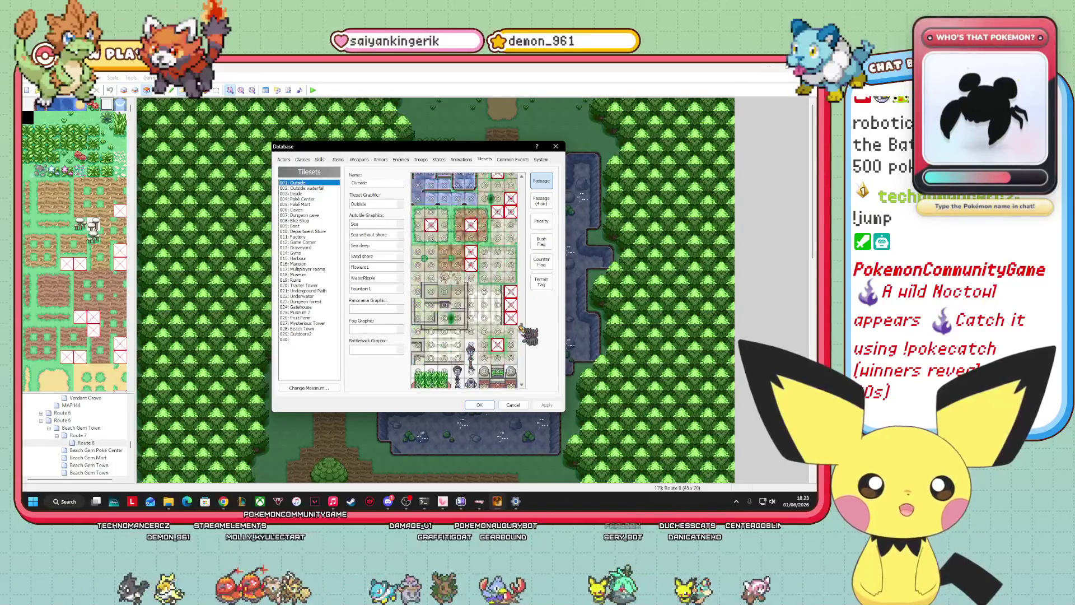
scroll(503, 321, down, 10)
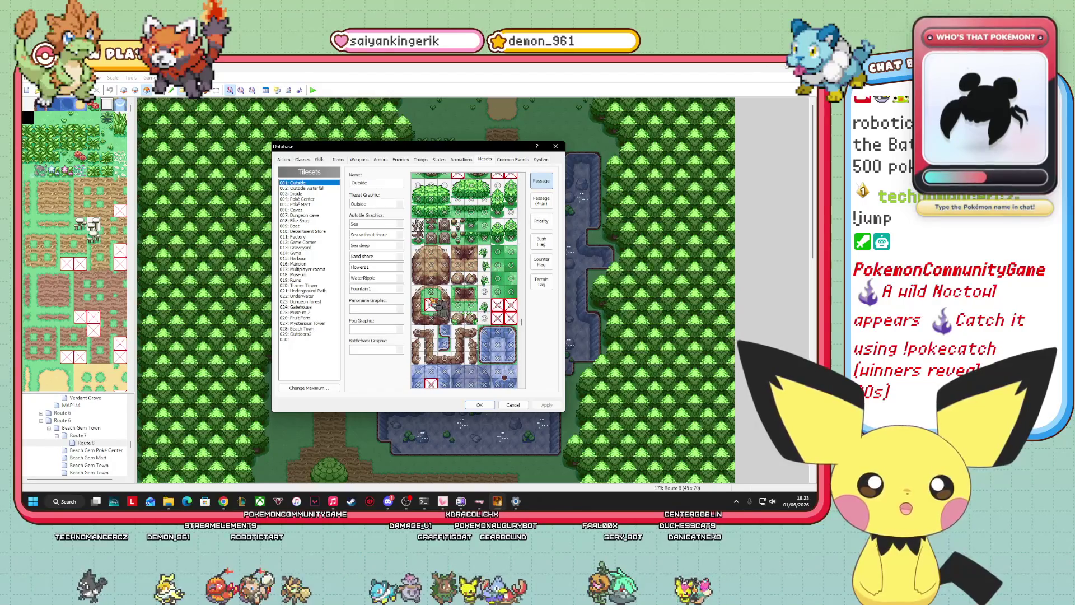
click(546, 203)
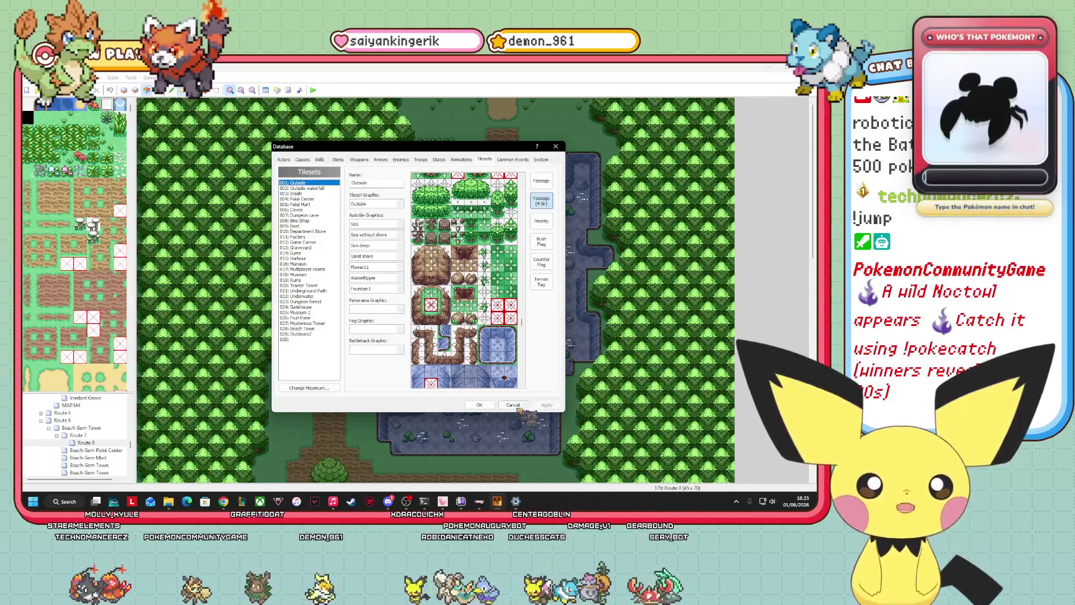
click(480, 404)
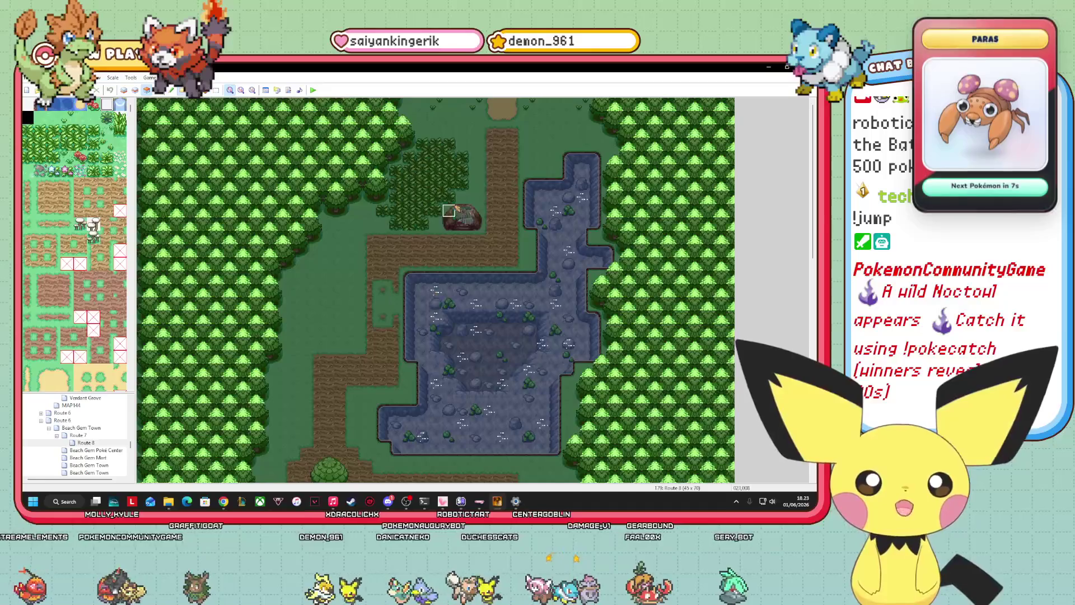
Move the cart event in the clearing two tiles further down
click(449, 198)
drag(449, 198, 448, 223)
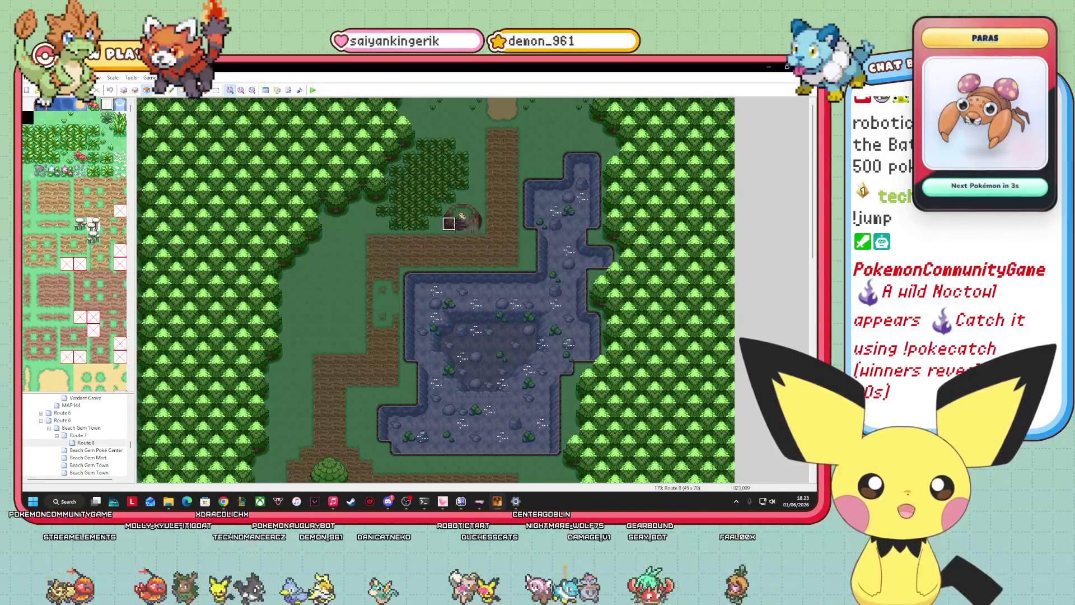
key(F5)
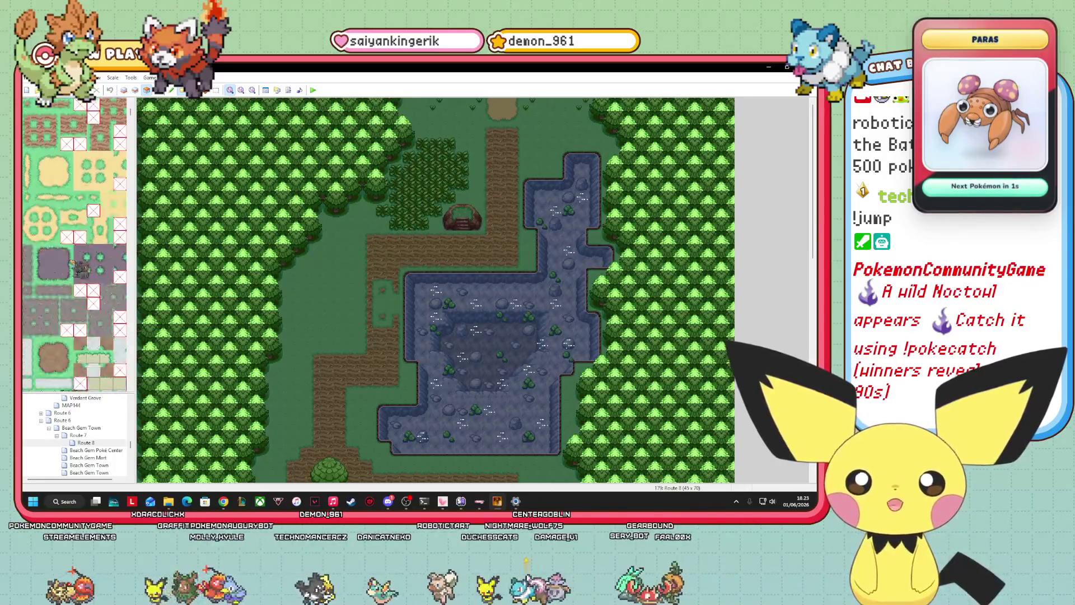
Paint a tall multi-tile tree left of the path, redoing a misplaced one, then paste the pink event
scroll(71, 261, down, 10)
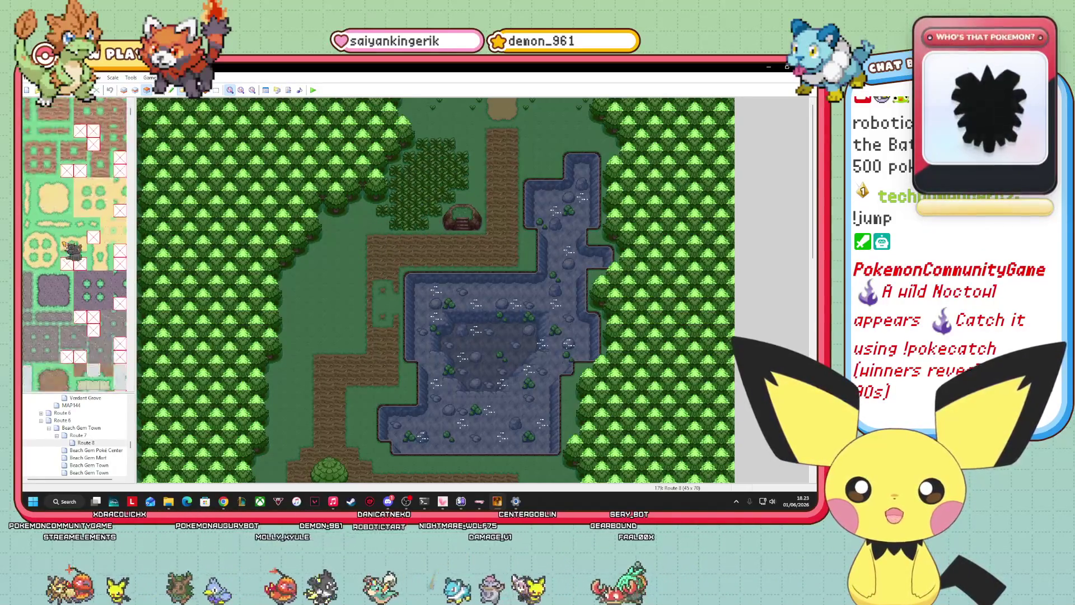
scroll(71, 251, down, 2)
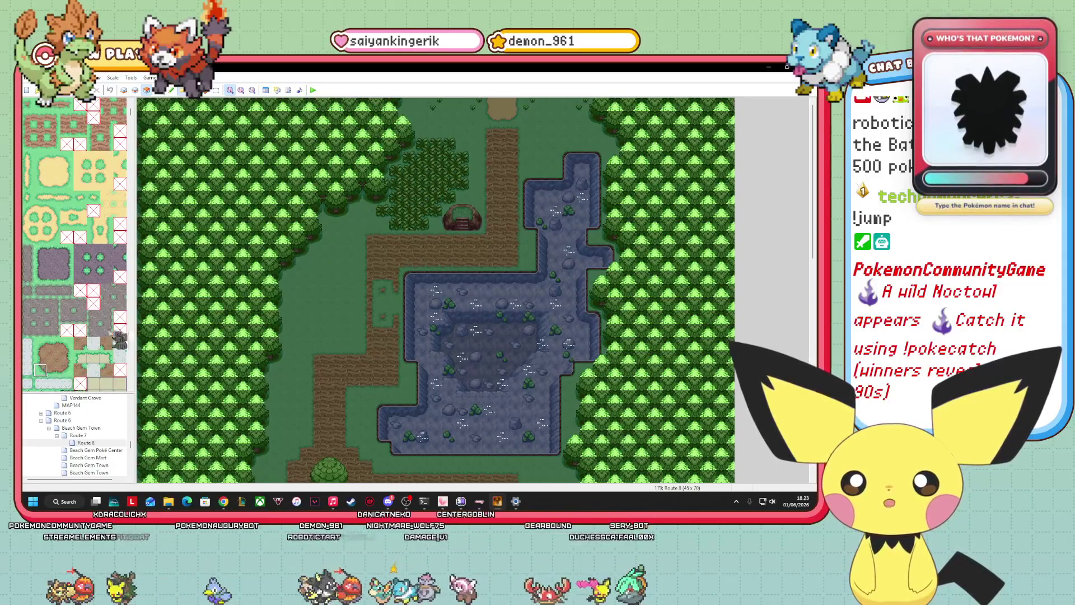
scroll(118, 338, down, 8)
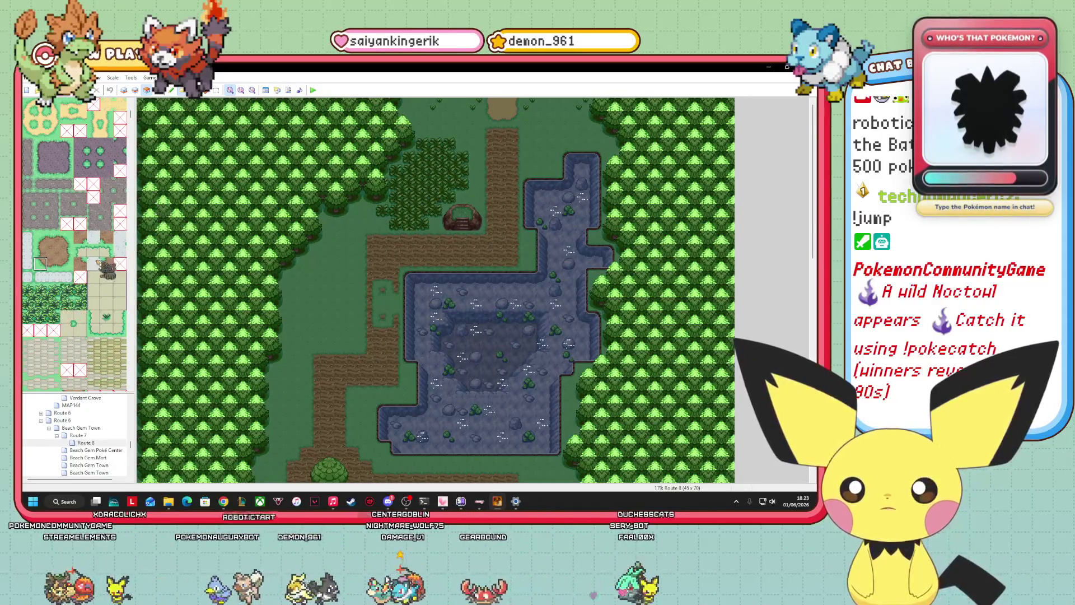
scroll(105, 269, down, 10)
scroll(96, 275, down, 20)
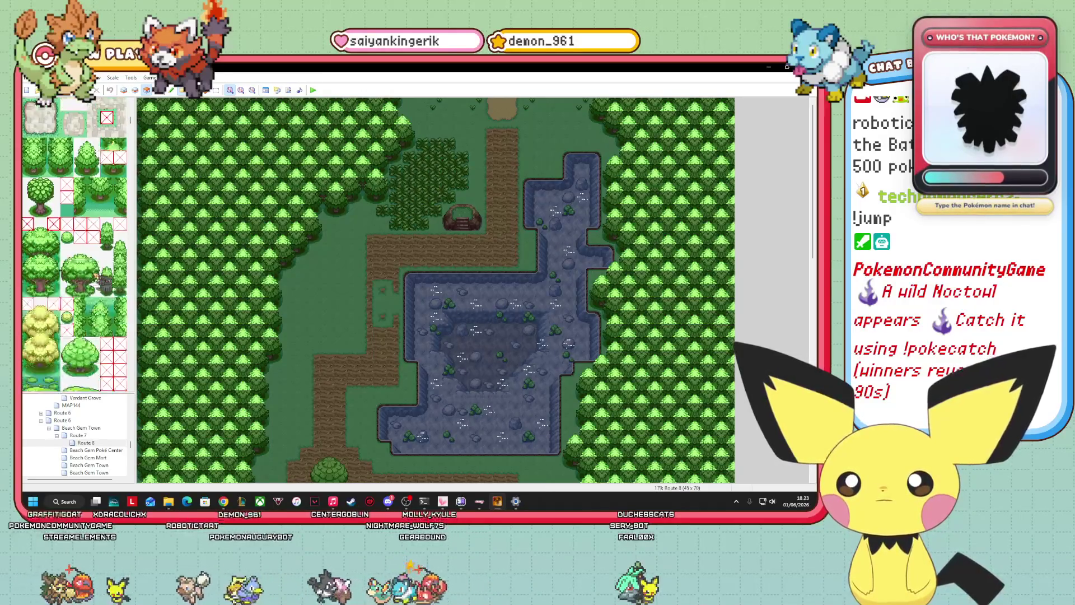
scroll(103, 282, down, 6)
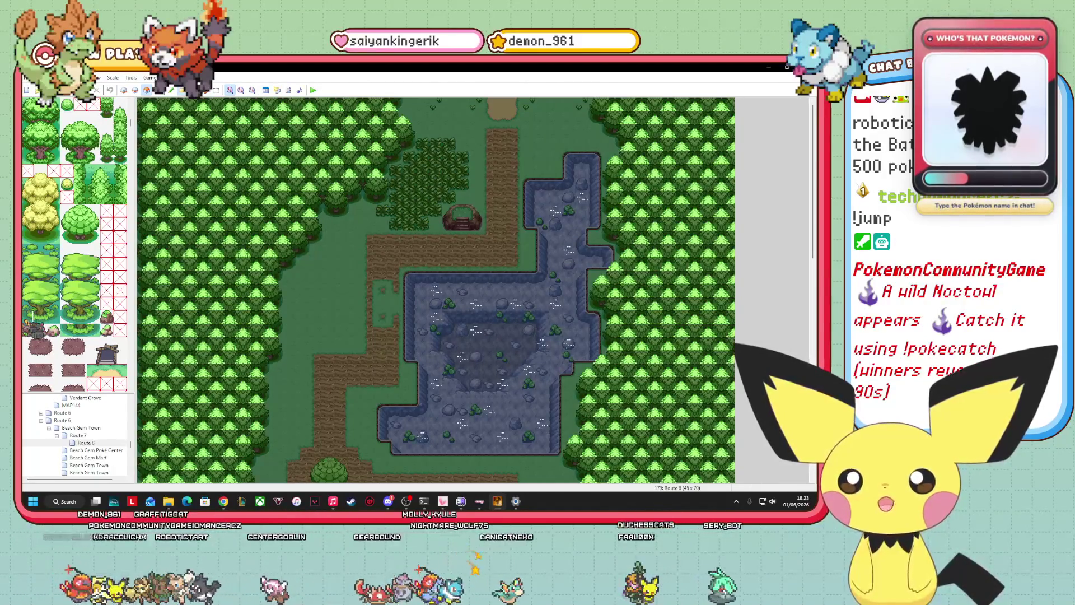
click(61, 277)
drag(65, 319, 99, 269)
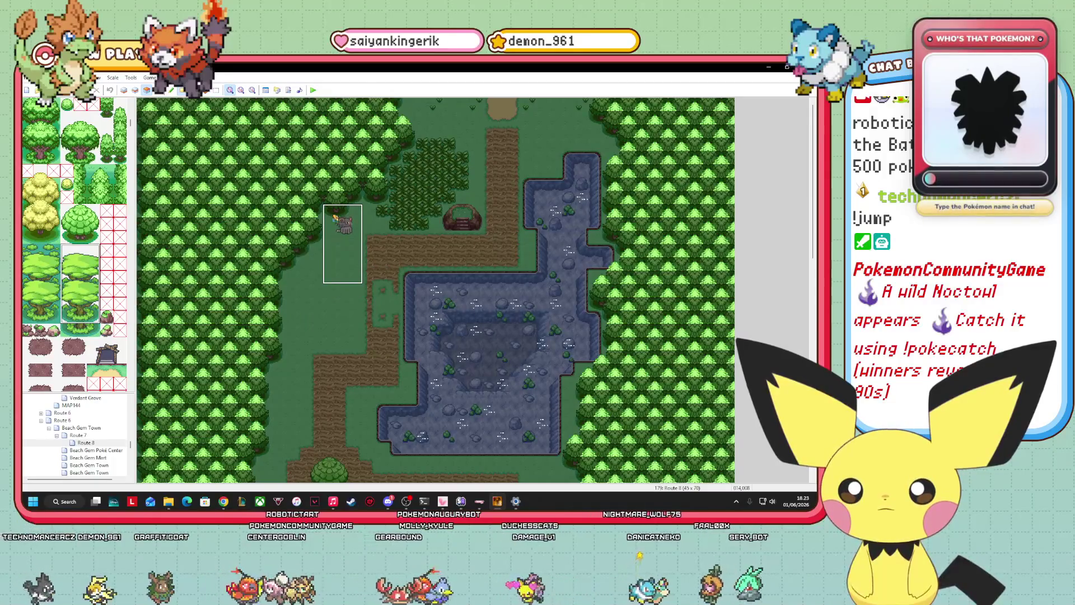
click(336, 218)
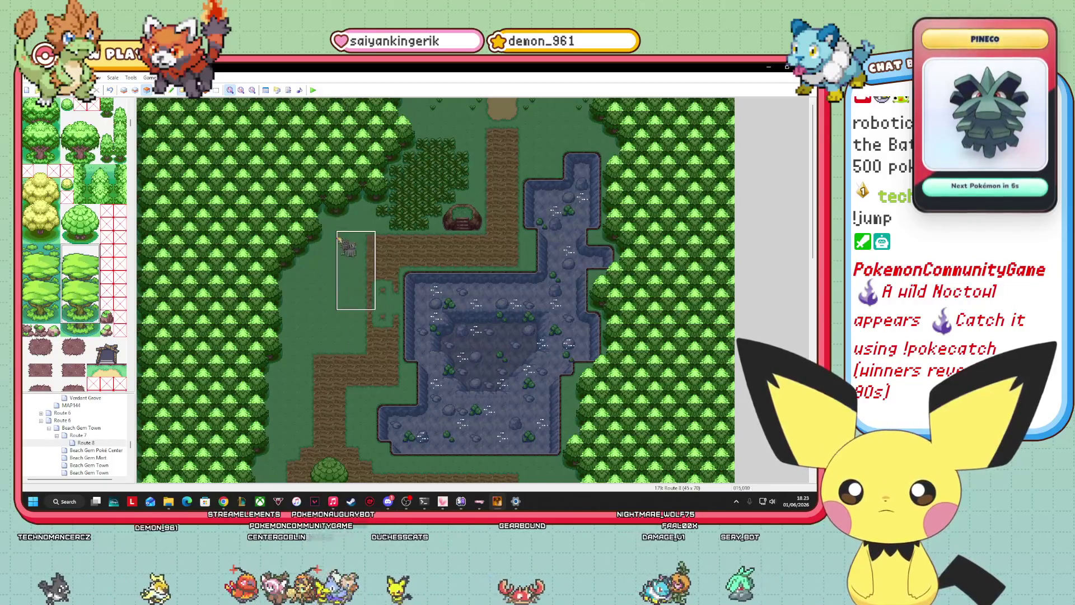
key(ctrl+z)
click(336, 204)
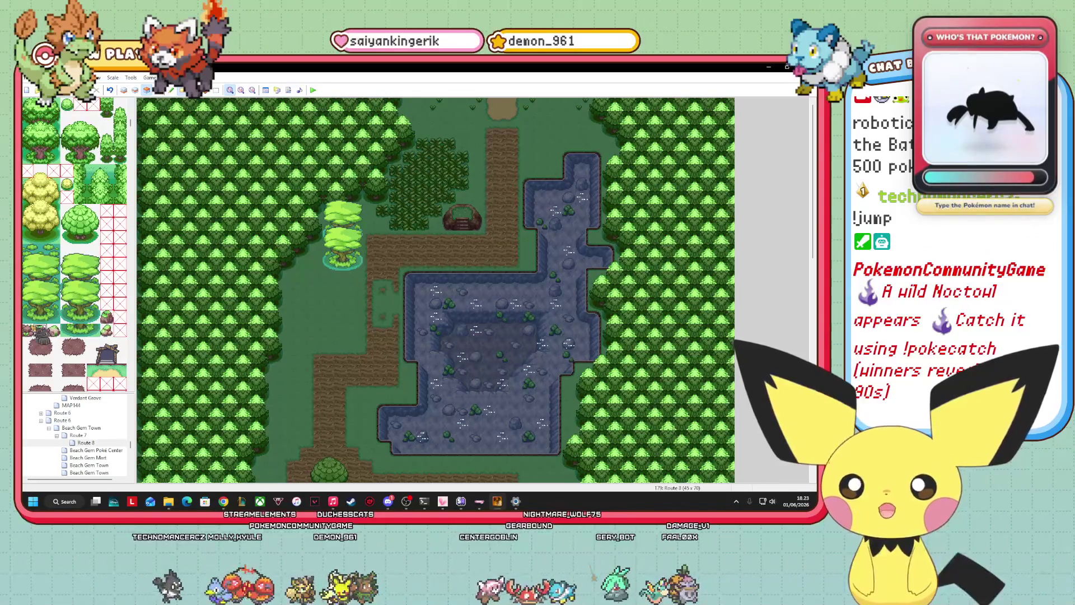
key(ctrl+v)
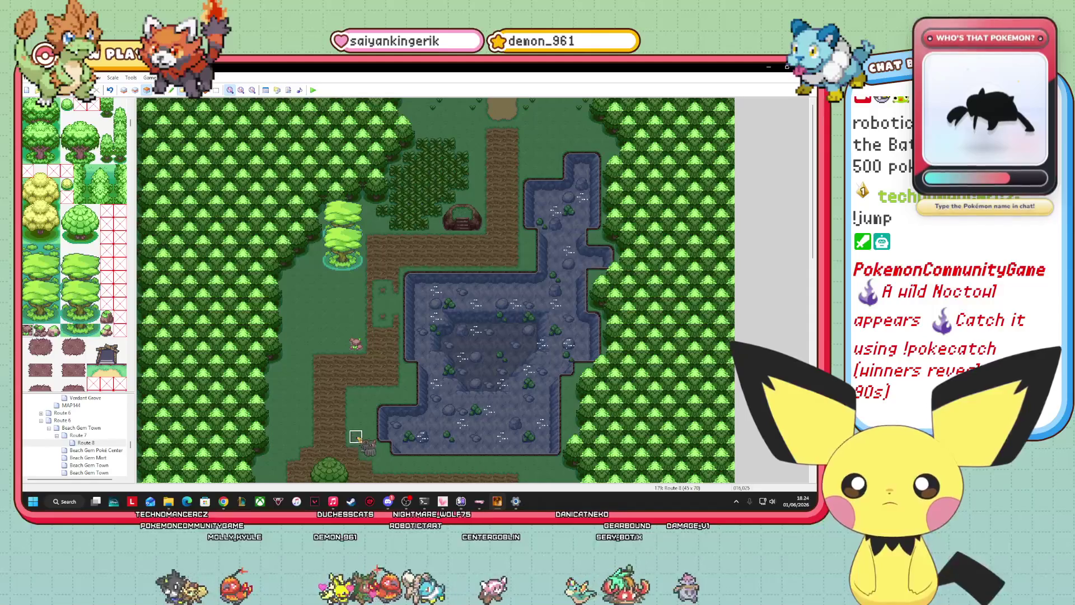
Paste pink events below the lake's left side, near the top, at the top-right forest edge, and around the pond
key(ctrl+v)
key(ctrl+v)
key(ctrl+v)
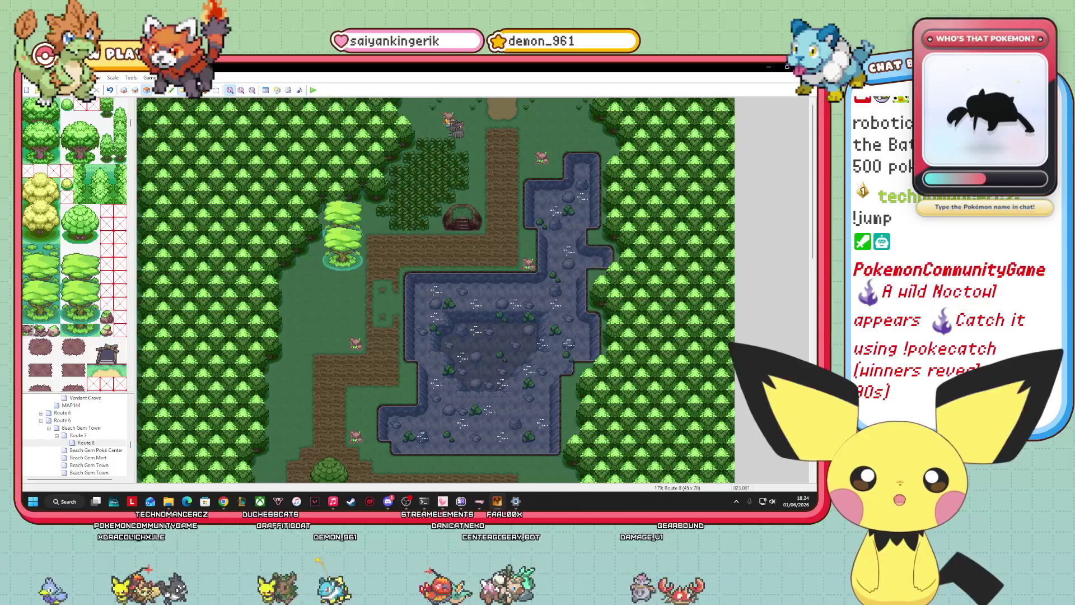
key(ctrl+v)
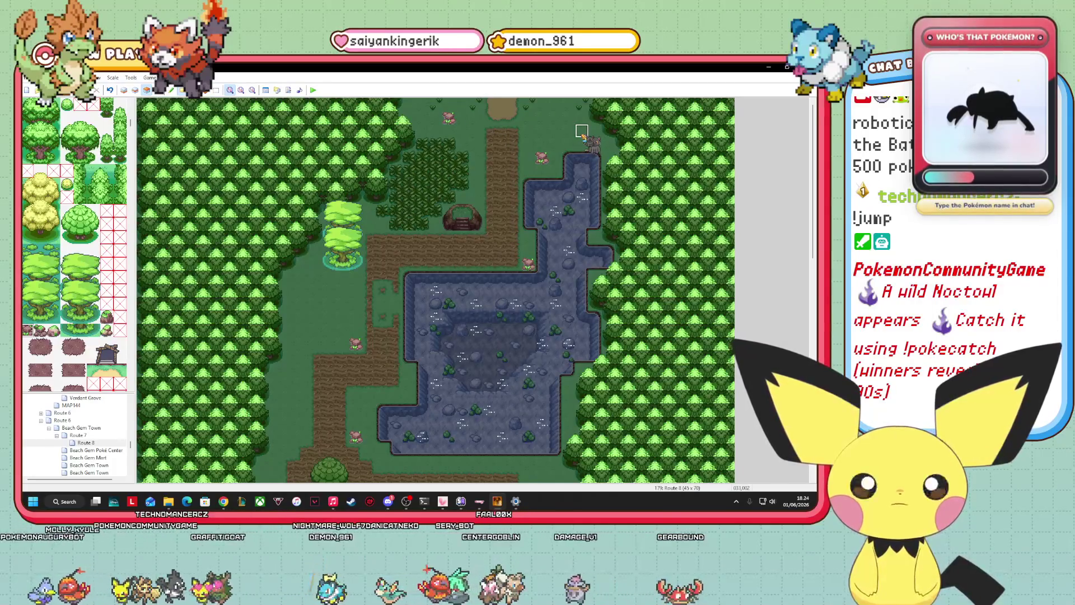
key(ctrl+v)
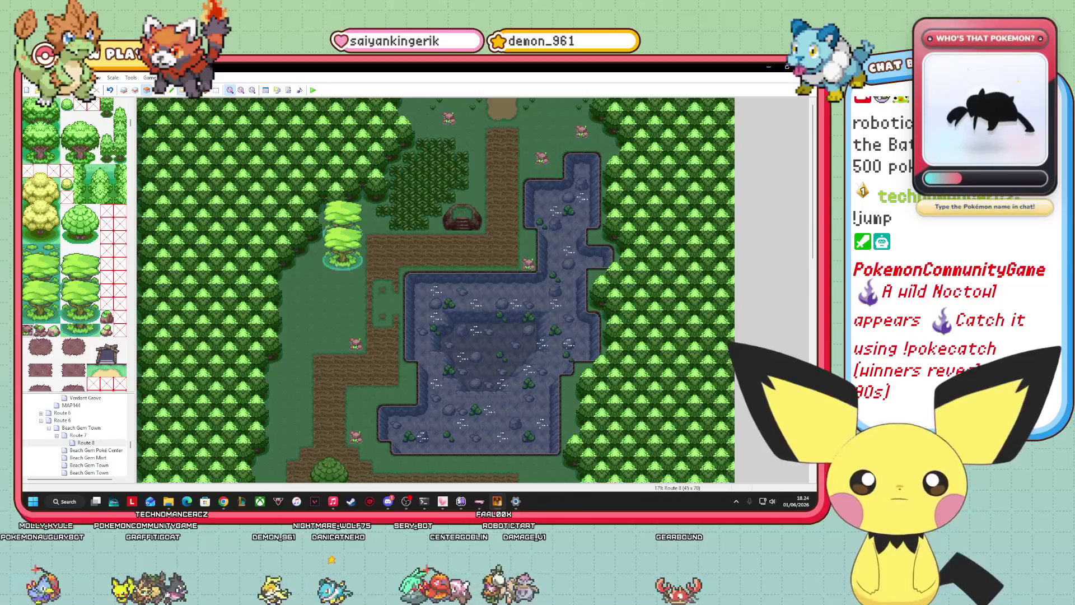
scroll(436, 290, down, 10)
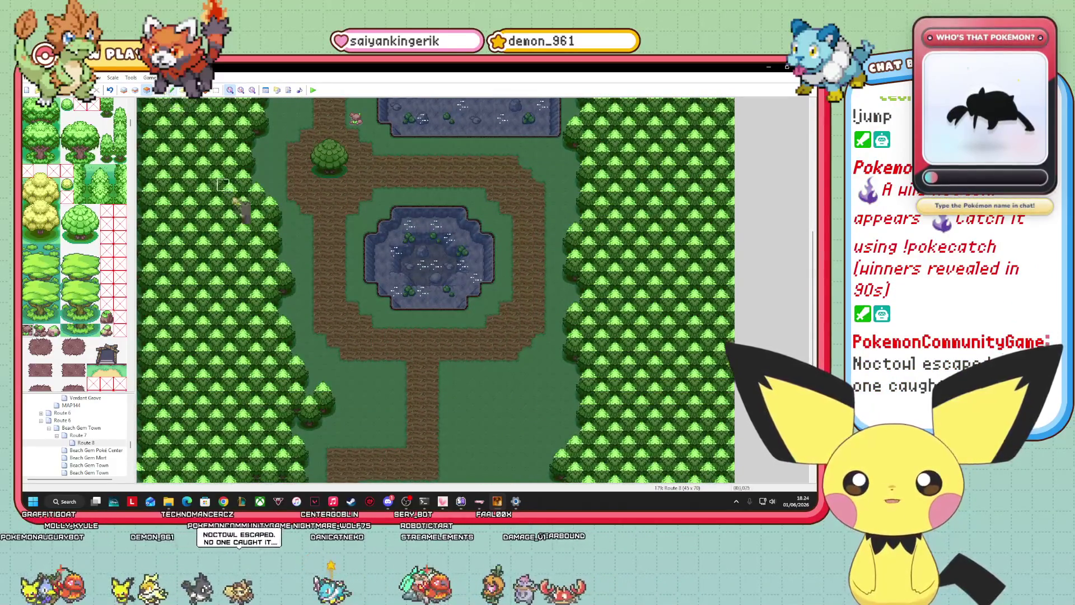
key(ctrl+v)
key(ctrl+v)
key(ctrl+v)
key(ctrl+v)
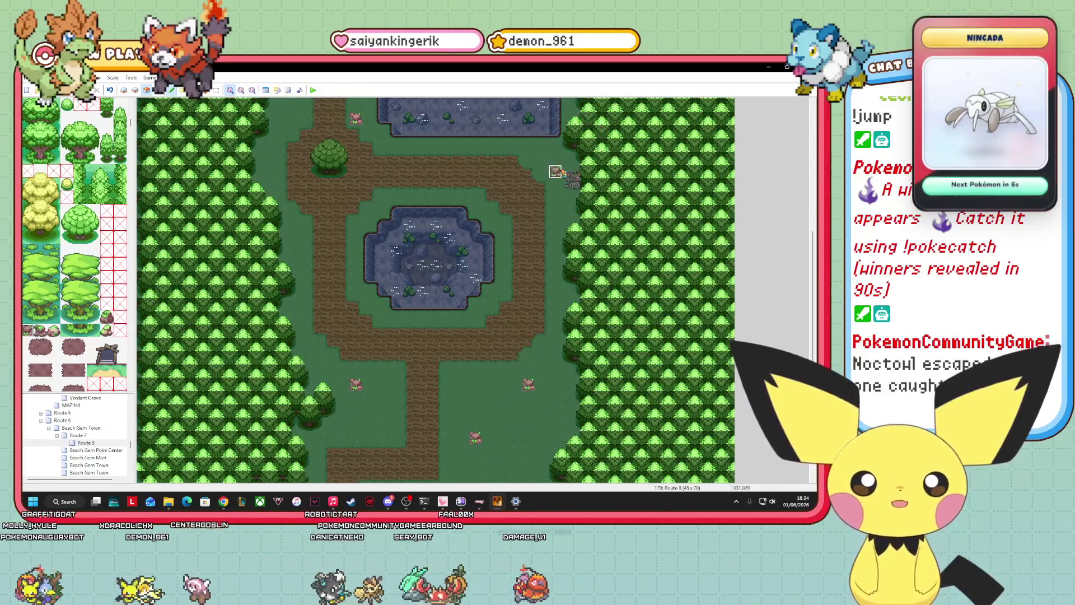
key(ctrl+v)
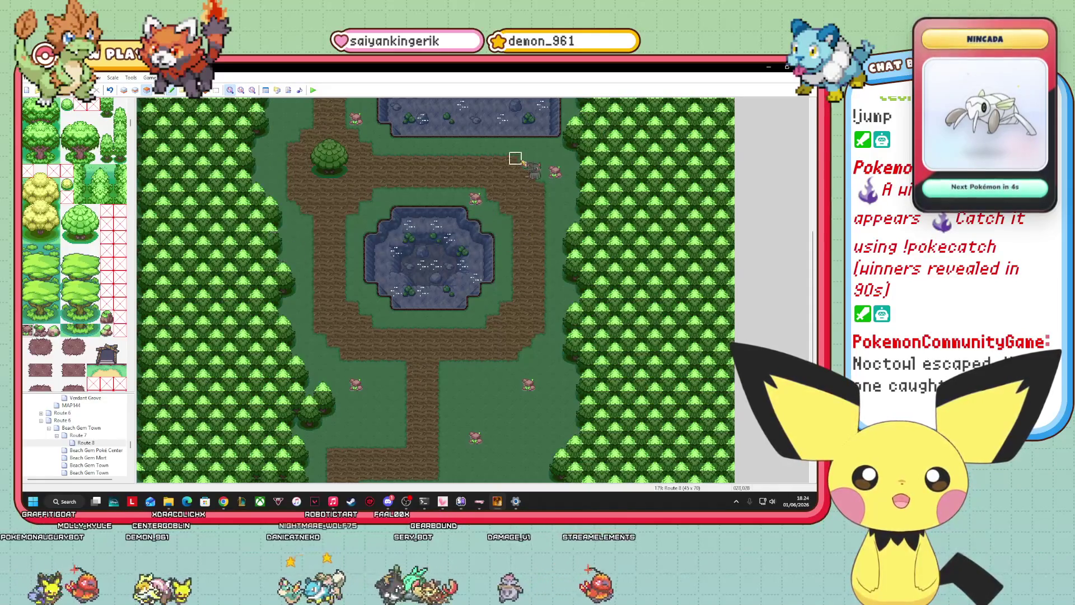
Move the grey event aside and delete it, then add pink events by the left trees and lower clearing
drag(278, 247, 306, 248)
key(ctrl+v)
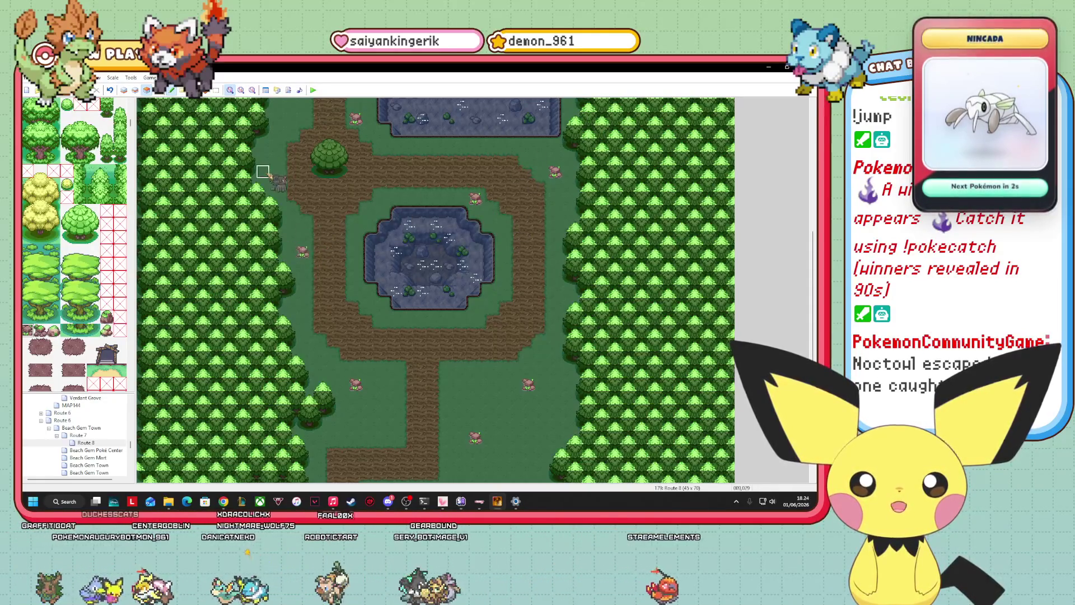
key(ctrl+v)
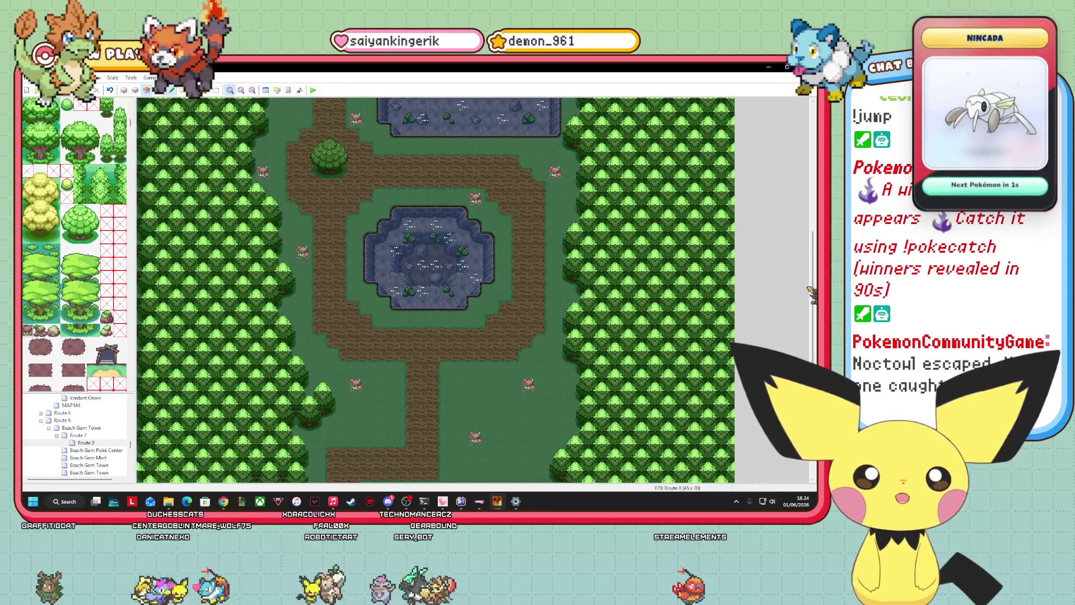
scroll(648, 351, down, 5)
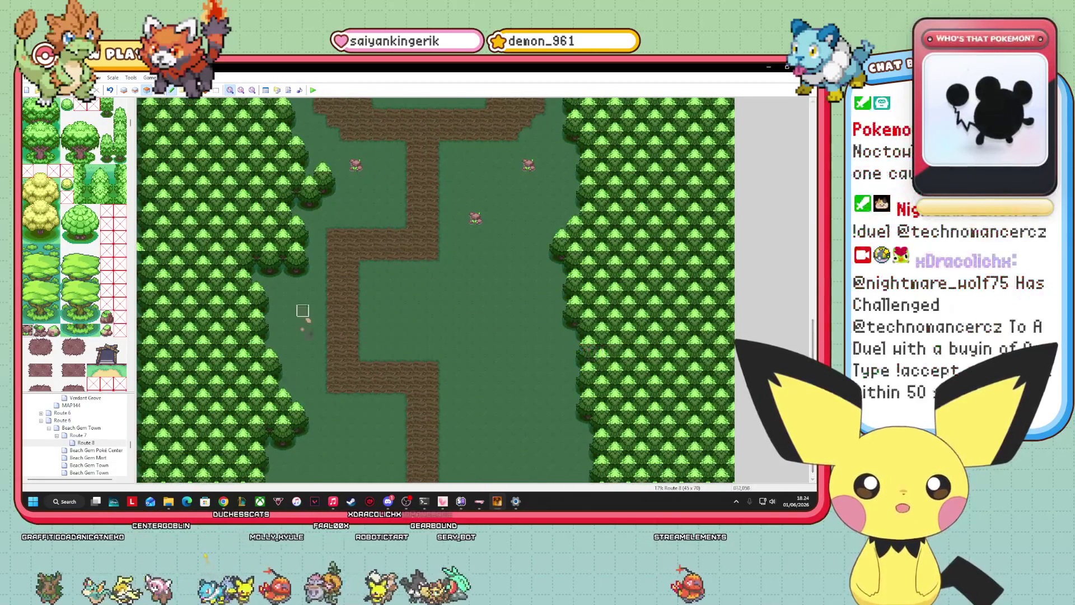
key(ctrl+v)
key(ctrl+v)
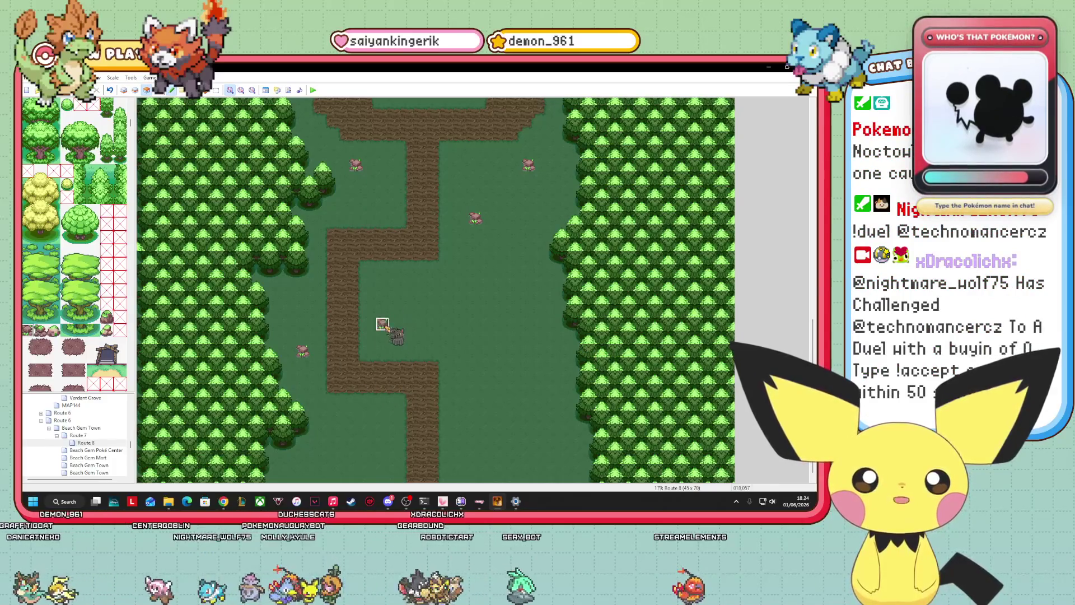
key(ctrl+v)
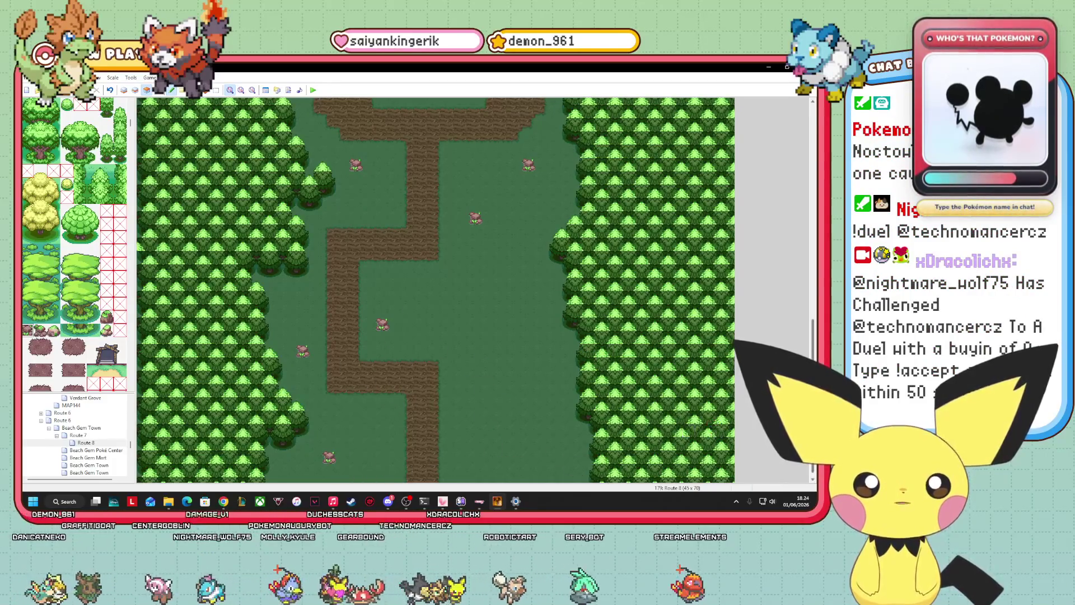
Place pink events at the bottom of the clearing and in the right clearing
scroll(605, 426, down, 1)
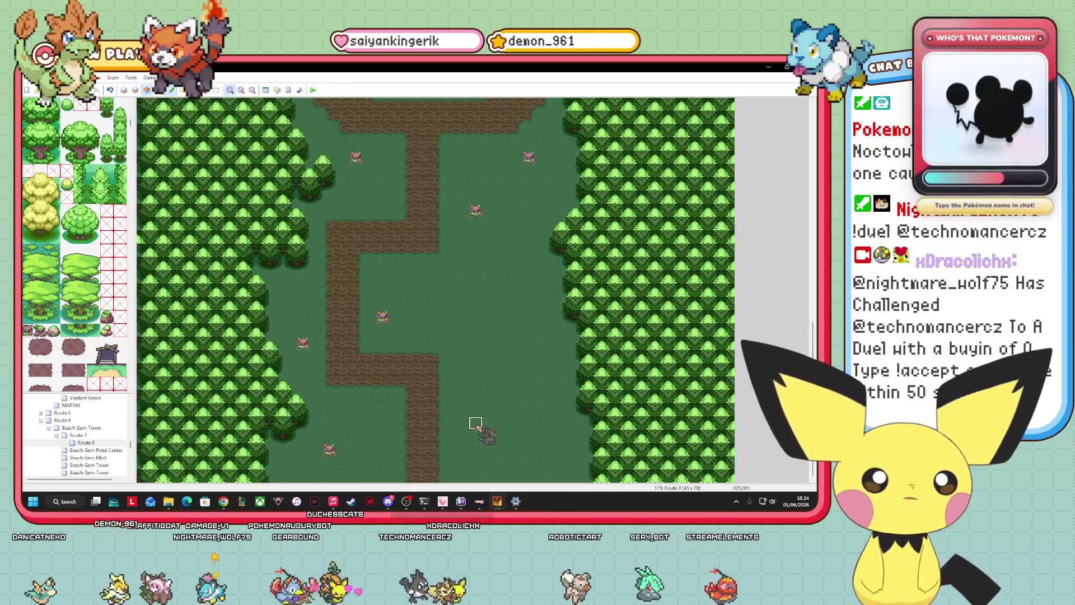
key(ctrl+v)
click(528, 370)
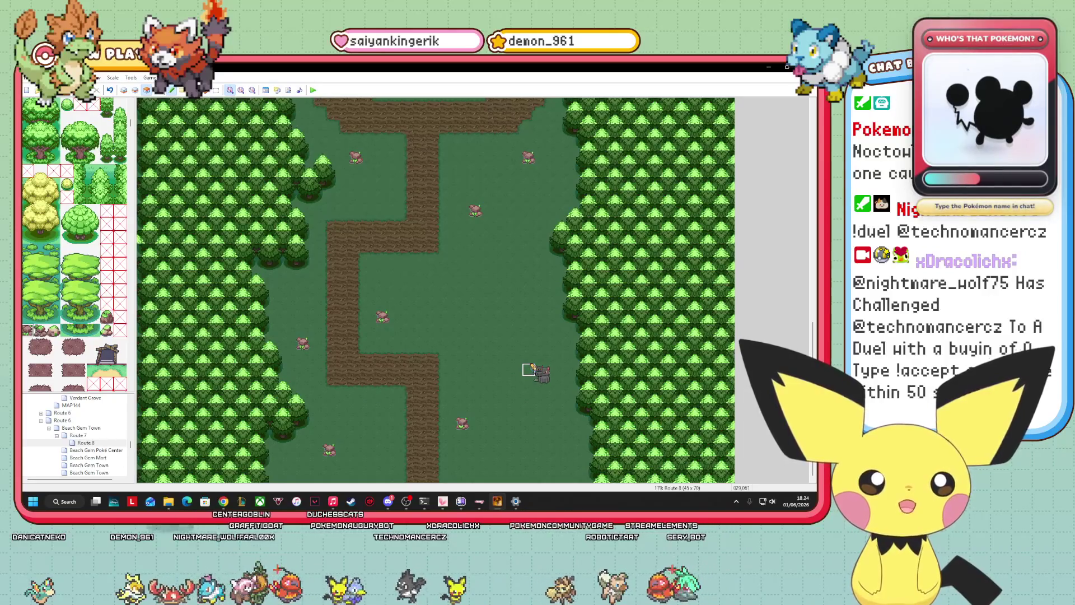
key(ctrl+v)
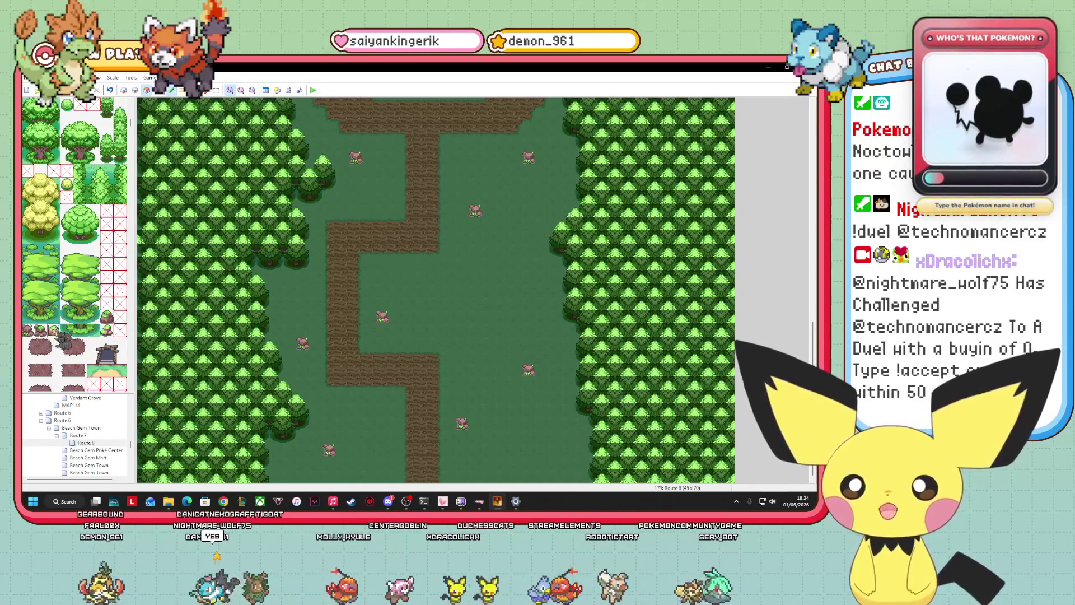
click(53, 330)
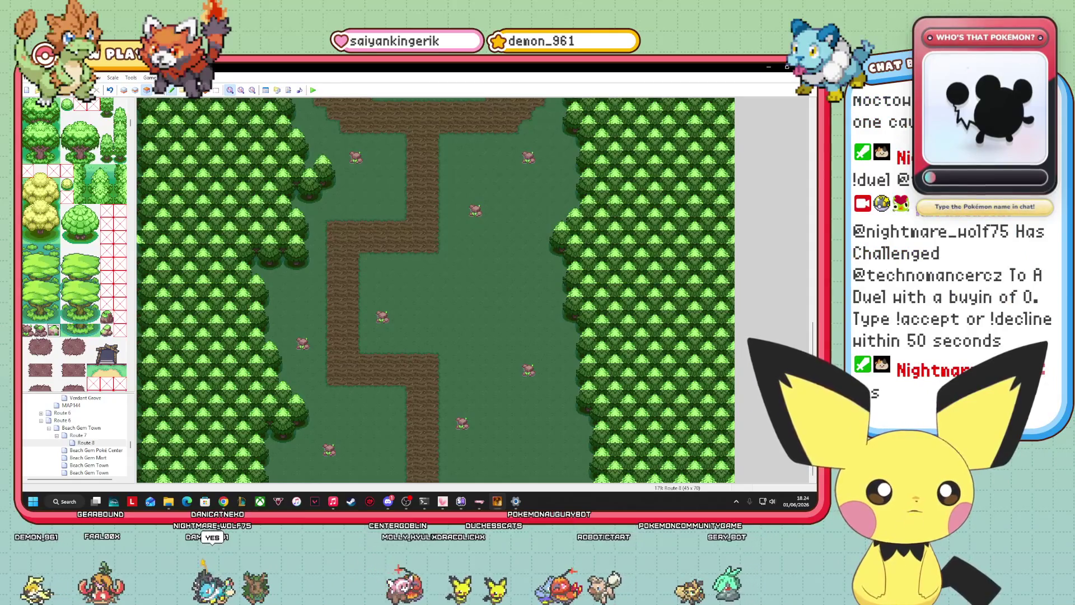
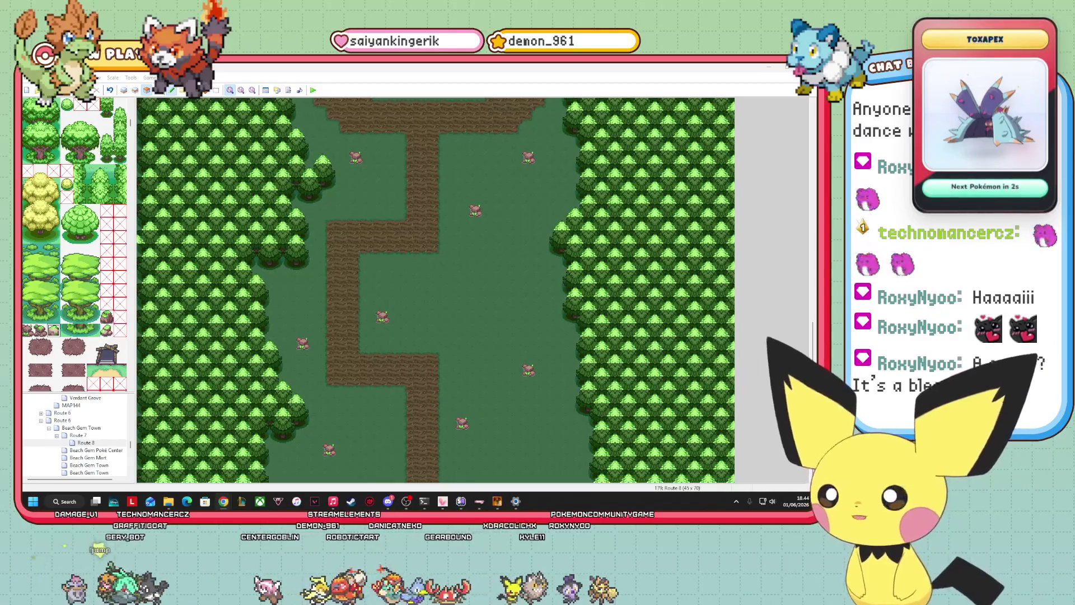
Select a block of cliff-ledge tiles in the tileset and switch to a higher map layer
scroll(45, 325, down, 5)
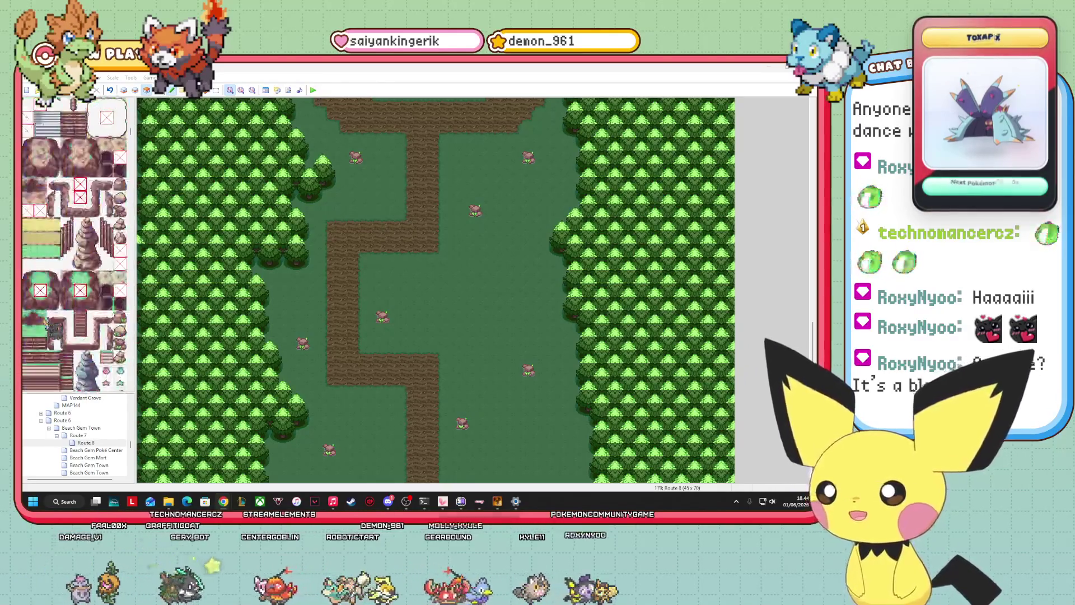
click(124, 343)
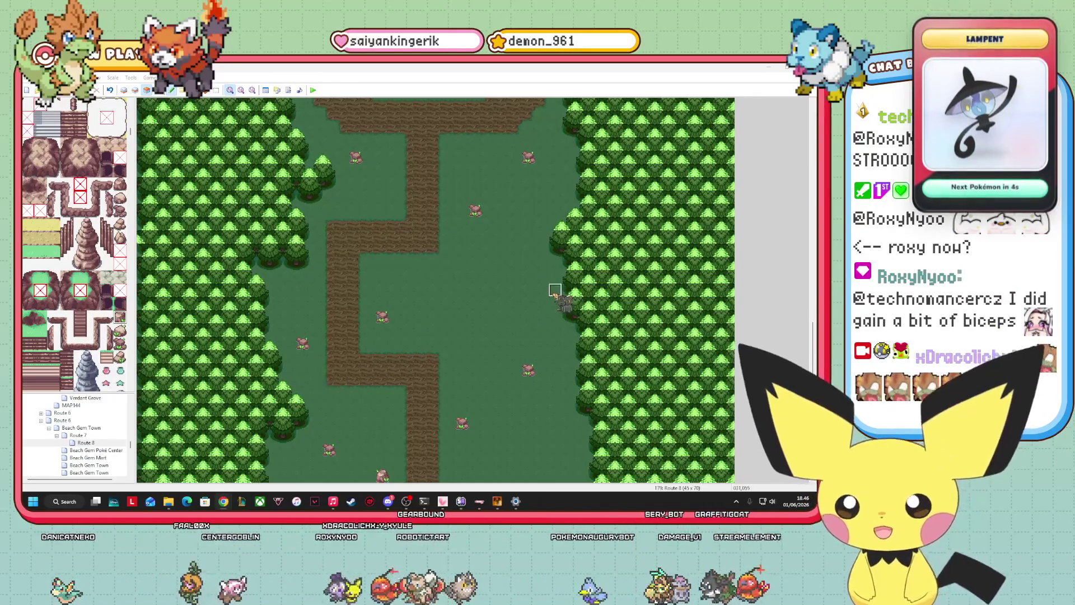
scroll(74, 244, down, 10)
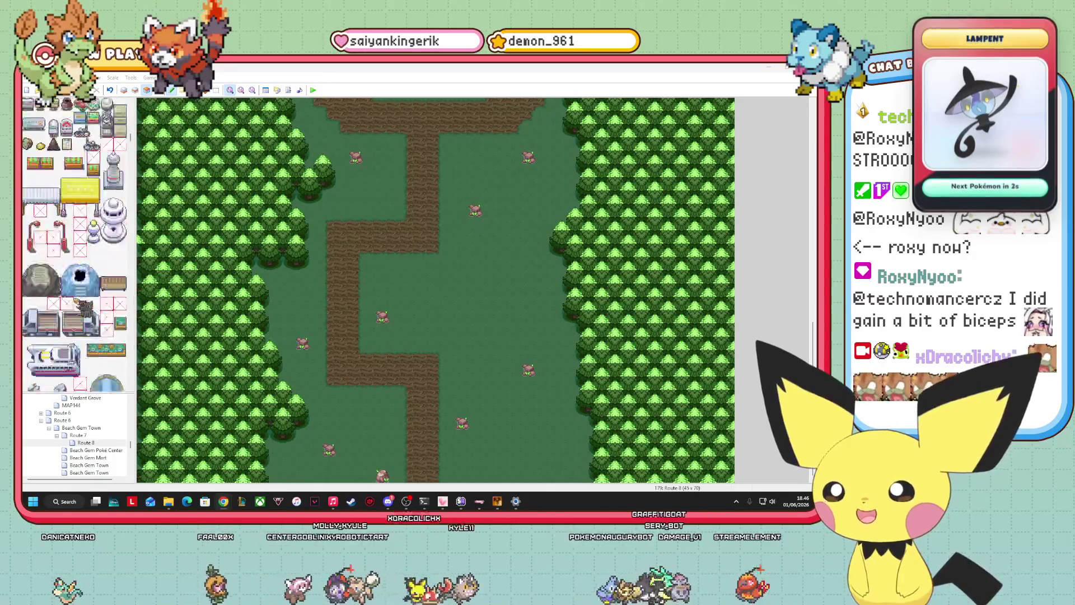
scroll(78, 303, down, 10)
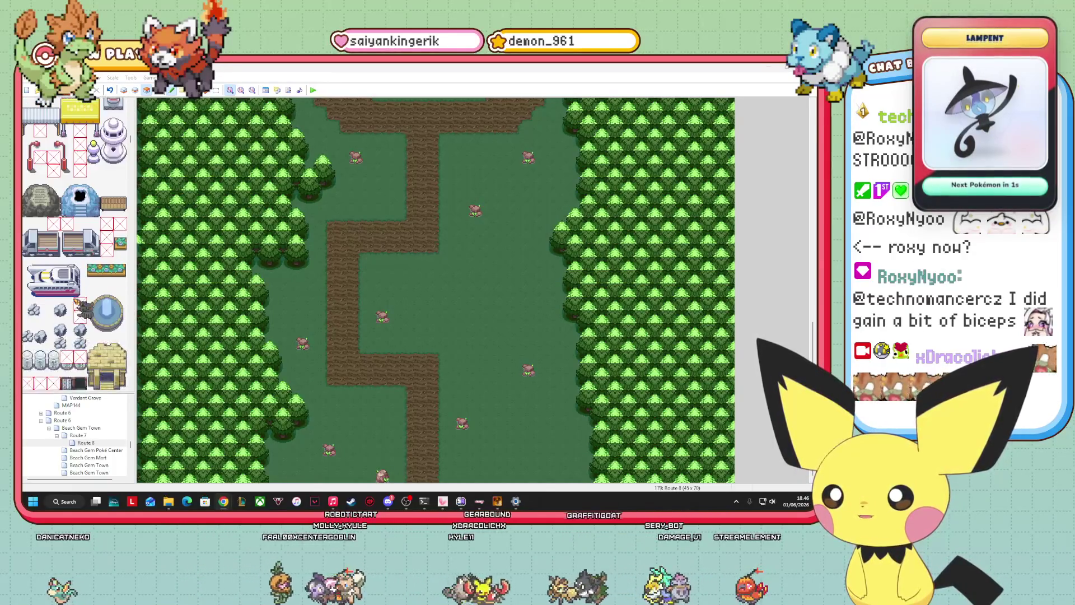
scroll(78, 300, down, 15)
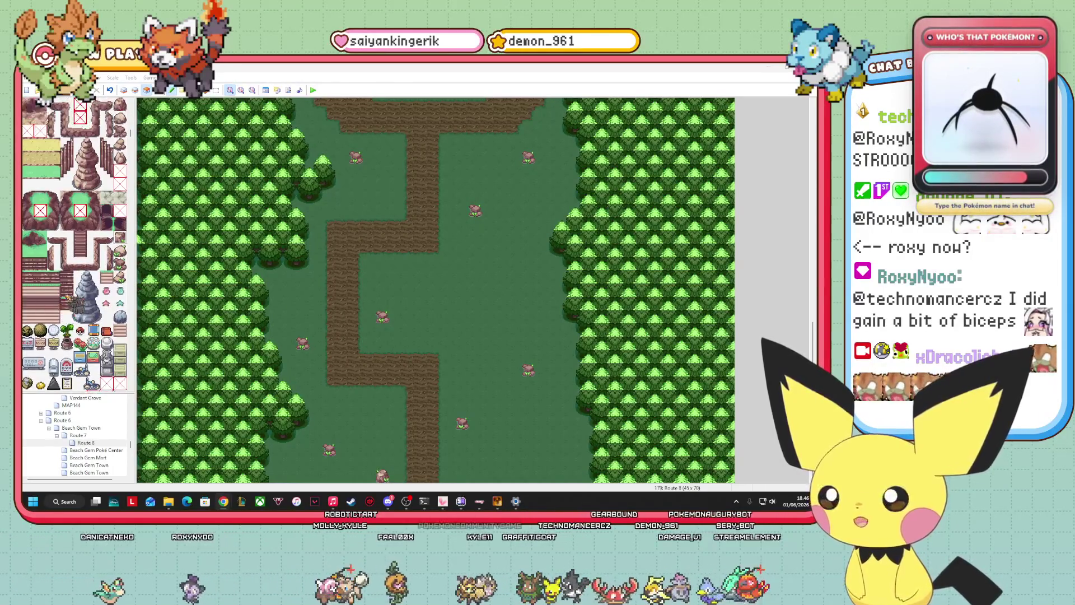
click(55, 224)
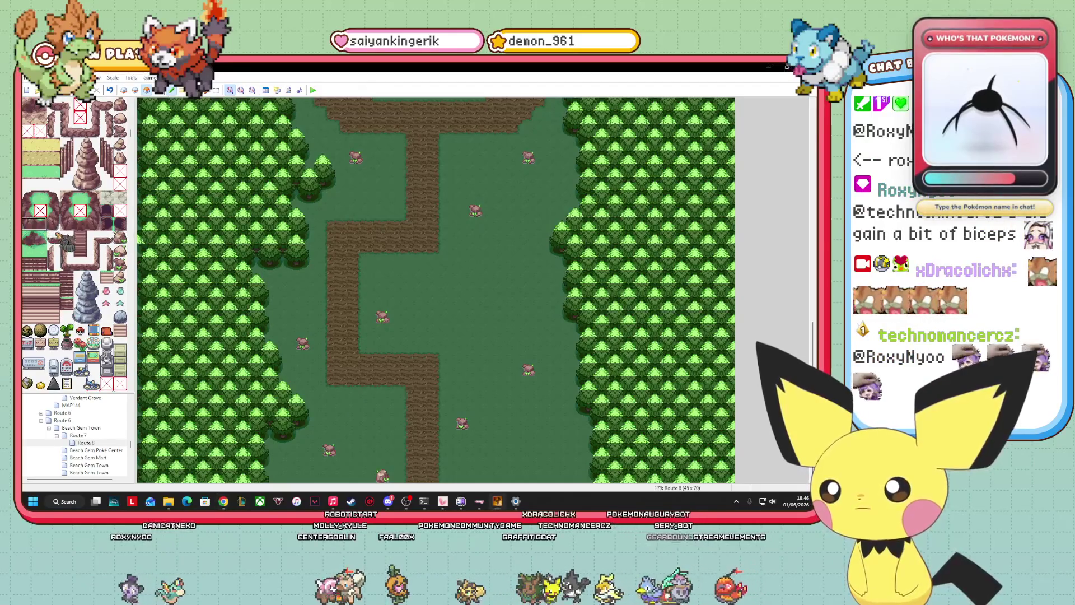
drag(61, 232, 23, 192)
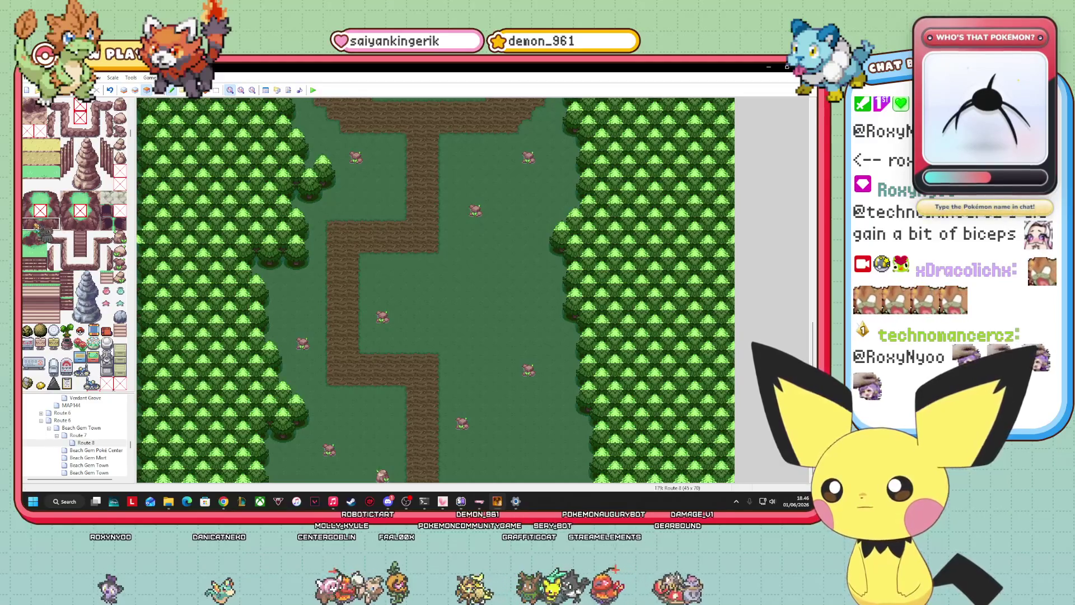
click(135, 90)
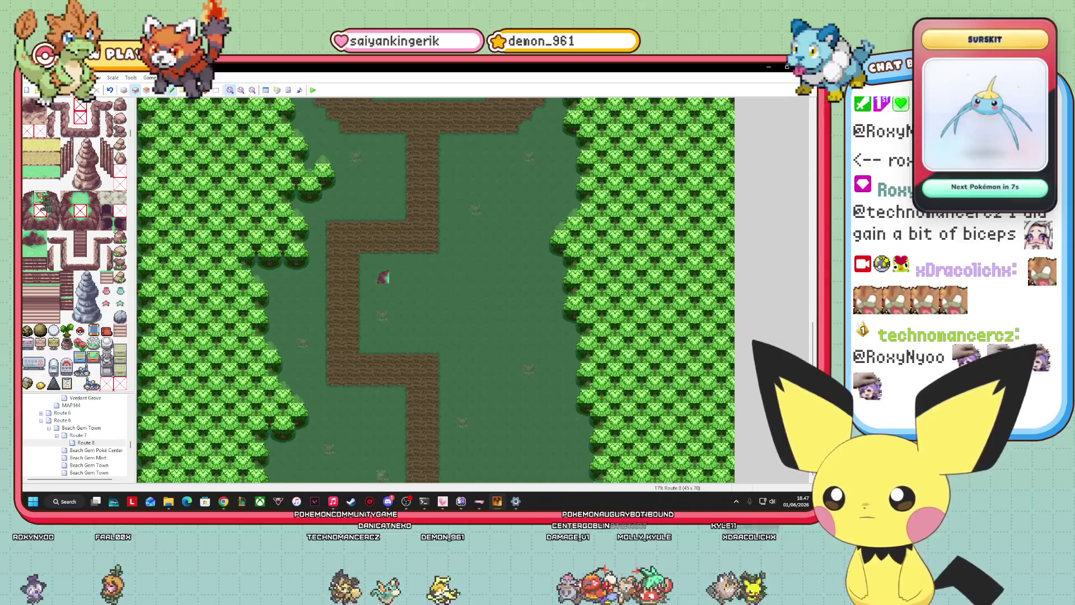
Paint a light-green ledge strip across the clearing with cliff tiles and a bend at its right end
drag(384, 277, 448, 283)
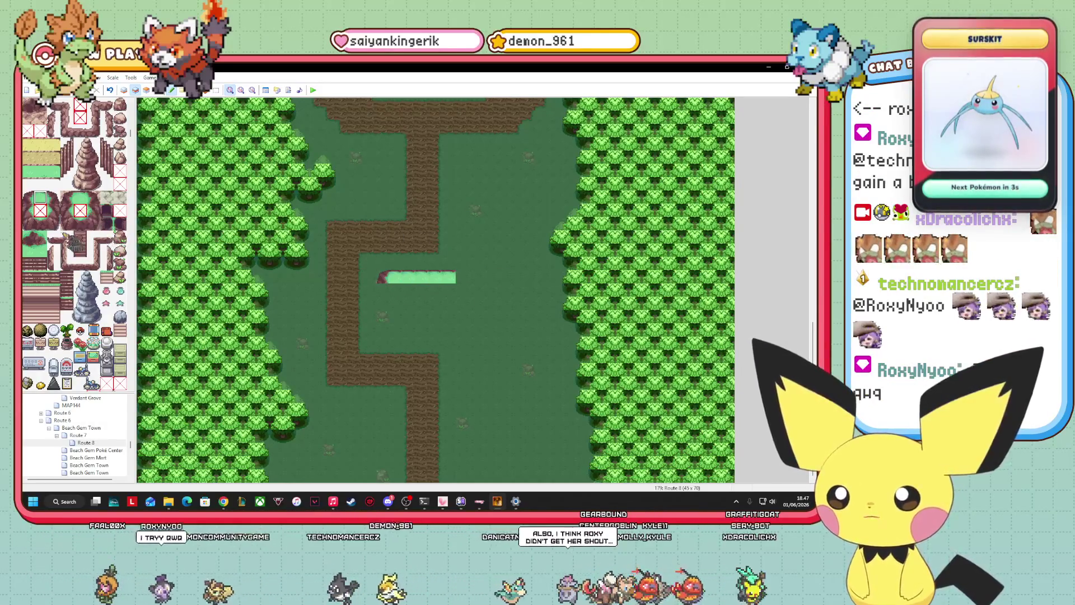
click(463, 277)
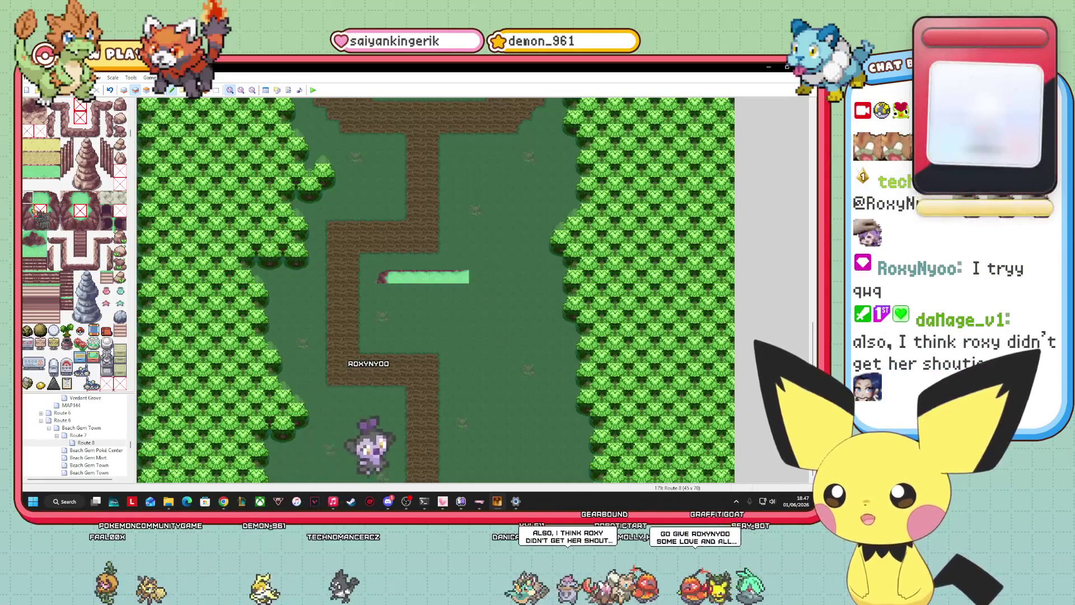
click(474, 251)
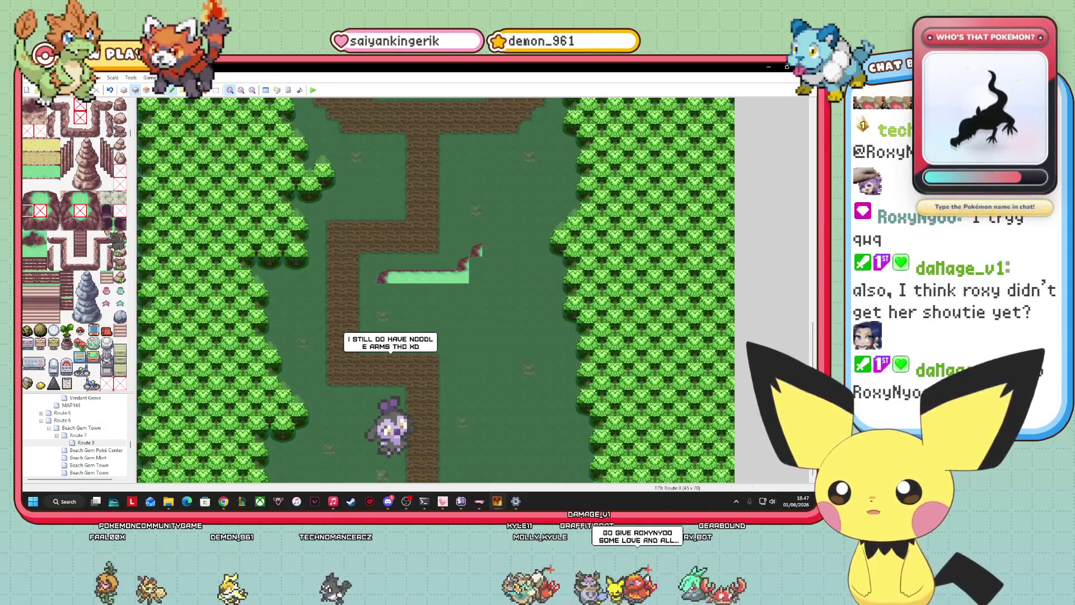
click(40, 250)
click(489, 250)
click(475, 263)
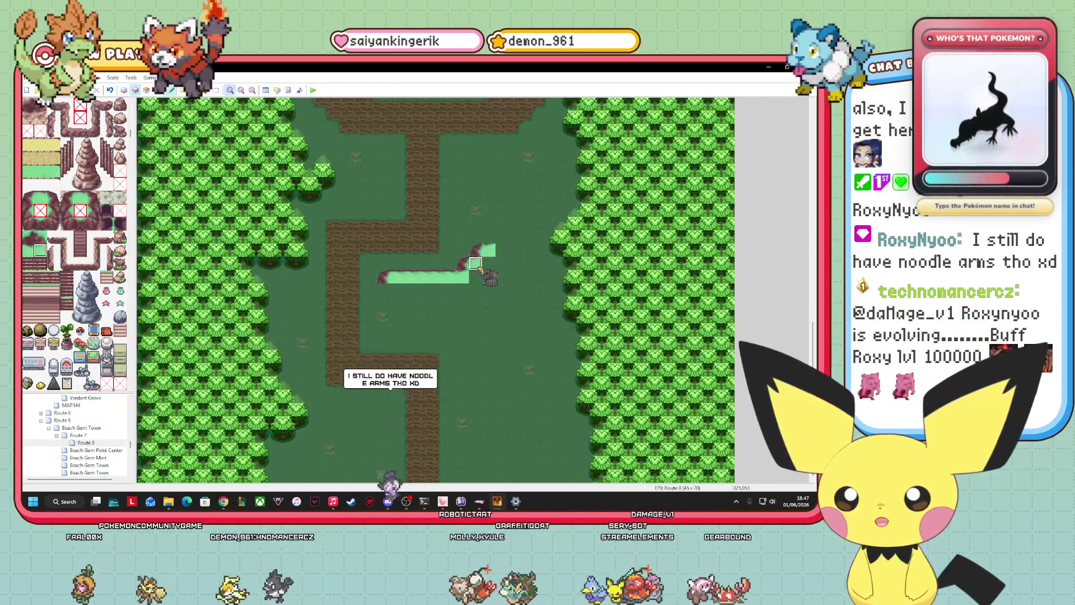
Run a cliff column up from the bend, stepping the ledge toward the top path
drag(489, 244, 489, 205)
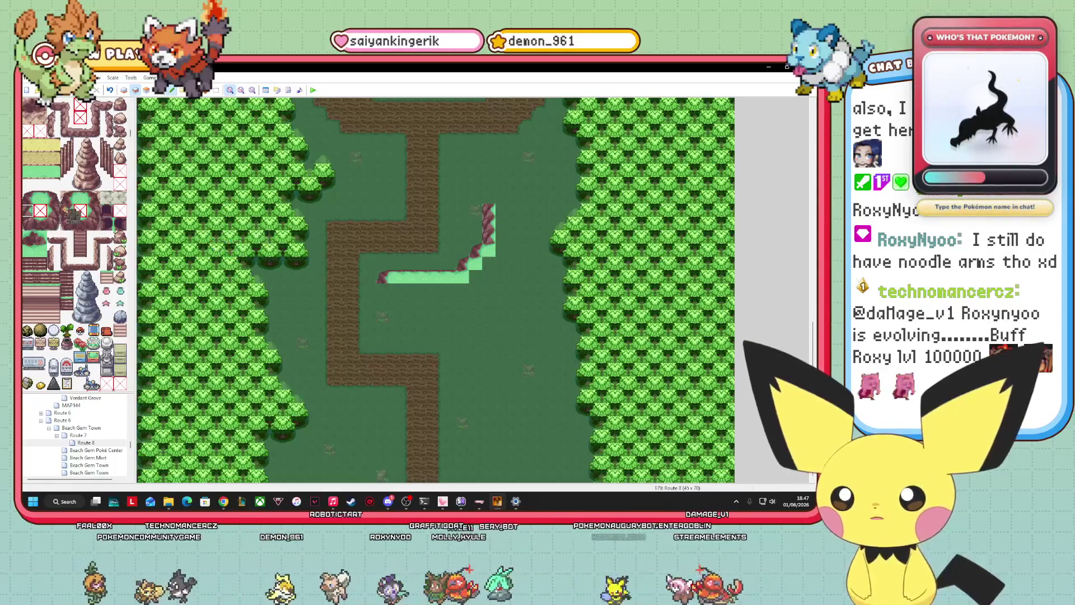
click(39, 238)
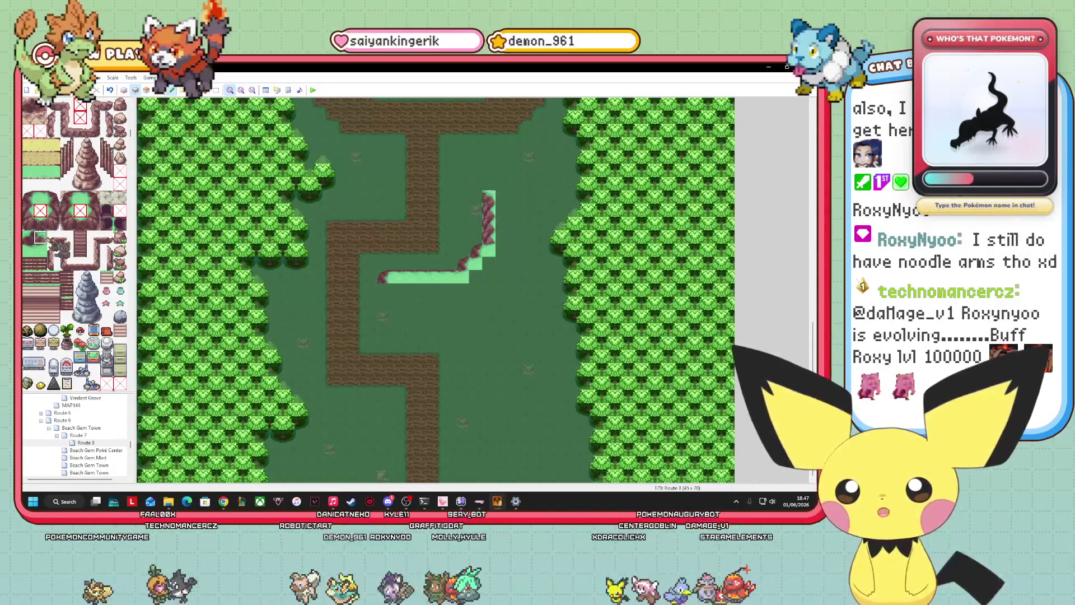
click(489, 197)
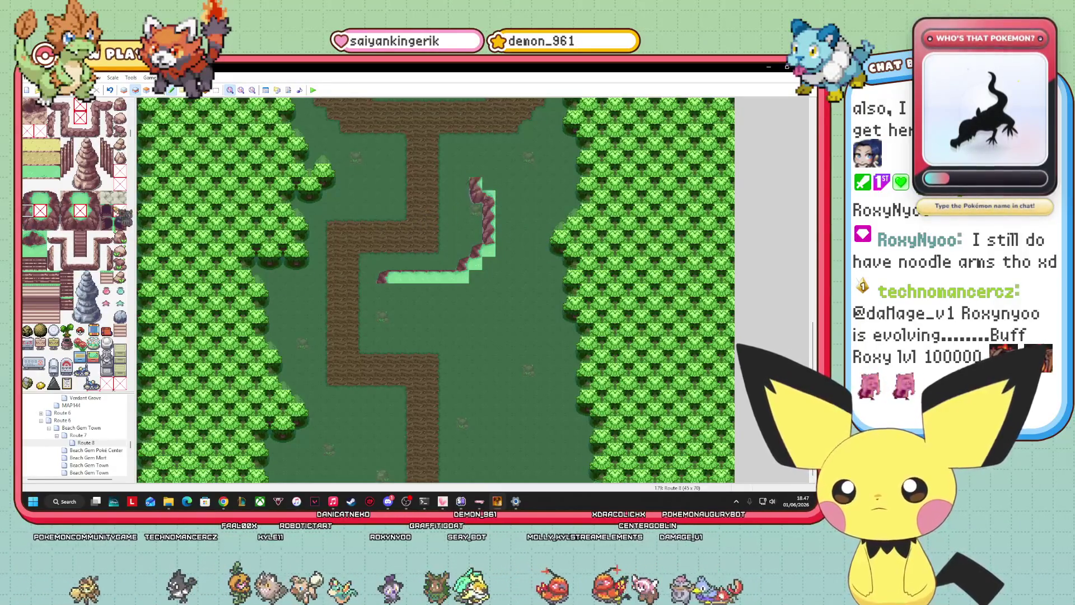
click(476, 171)
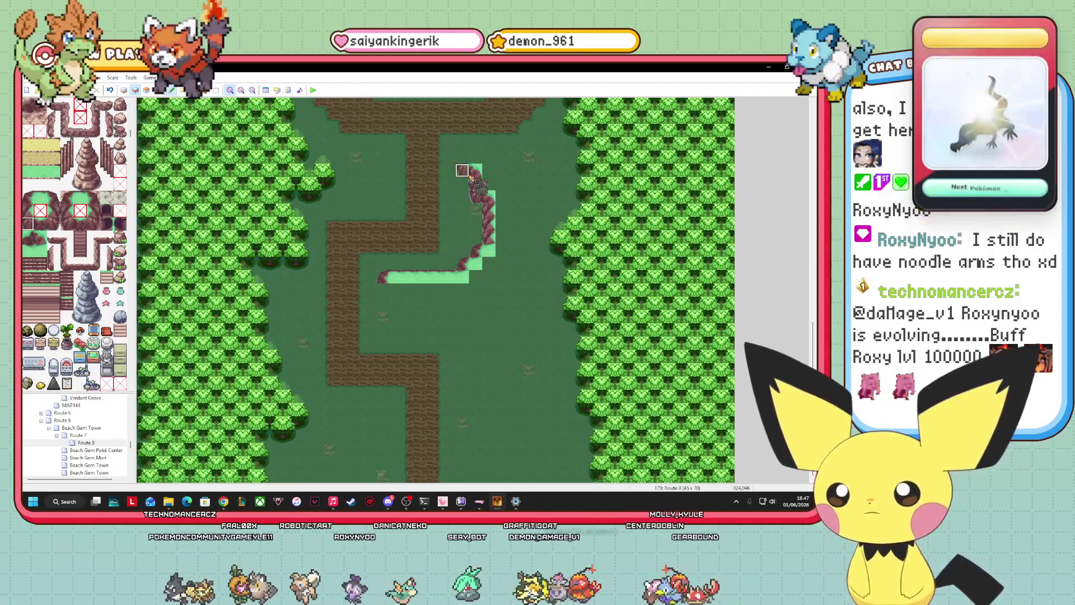
click(463, 158)
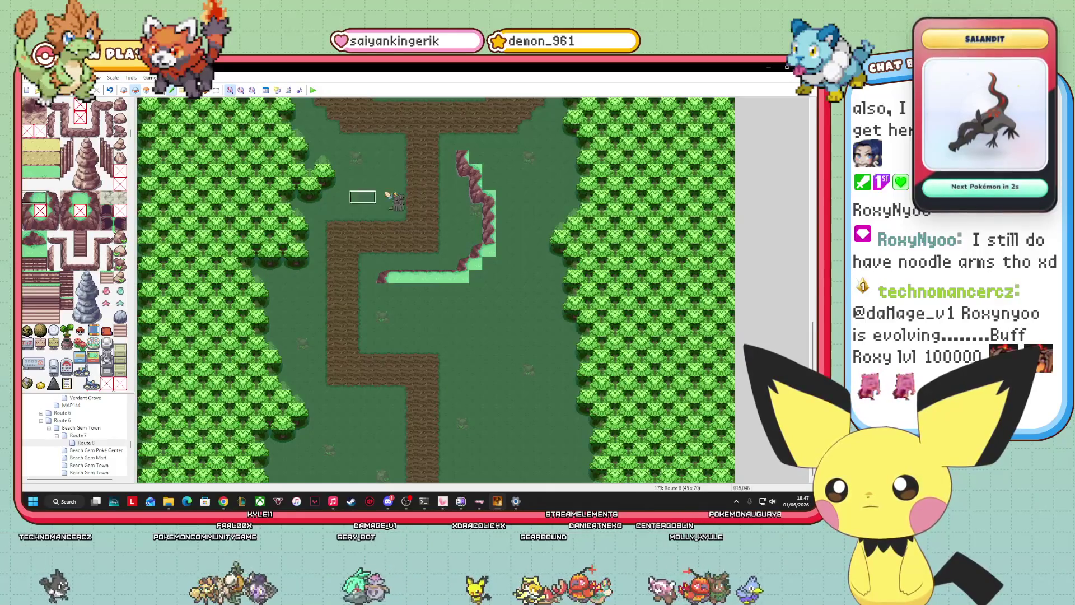
click(470, 145)
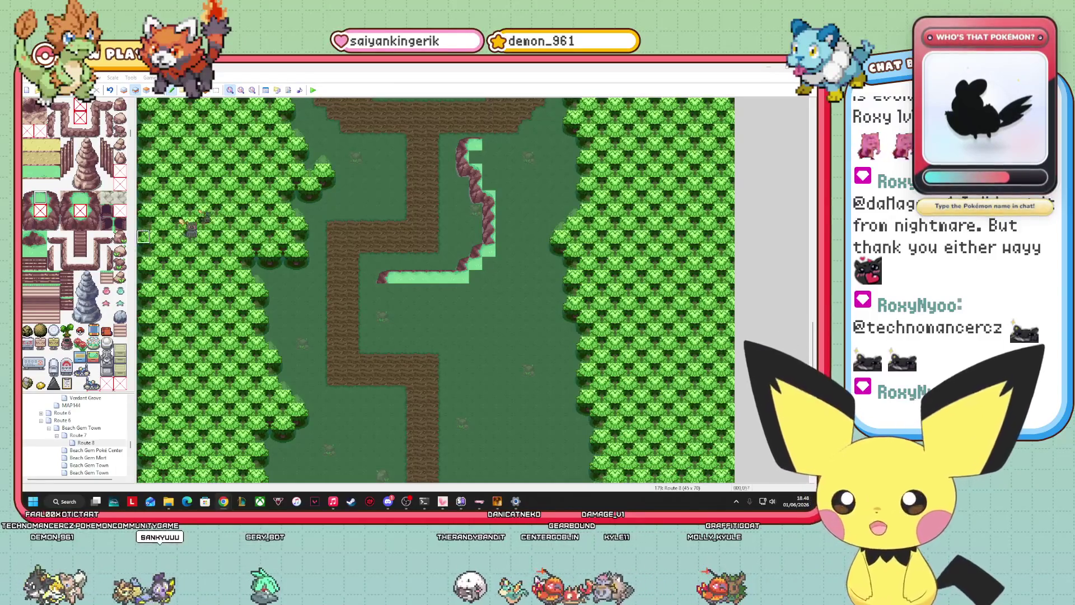
Extend the ledge top rightward along the top row, removing the extra green tile
drag(502, 144, 542, 144)
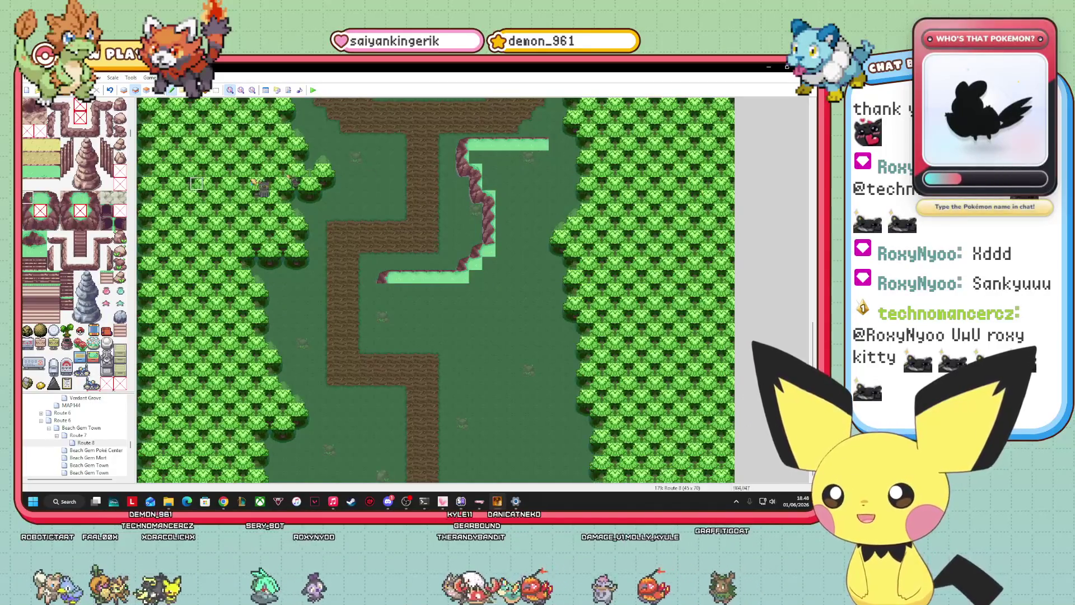
click(542, 132)
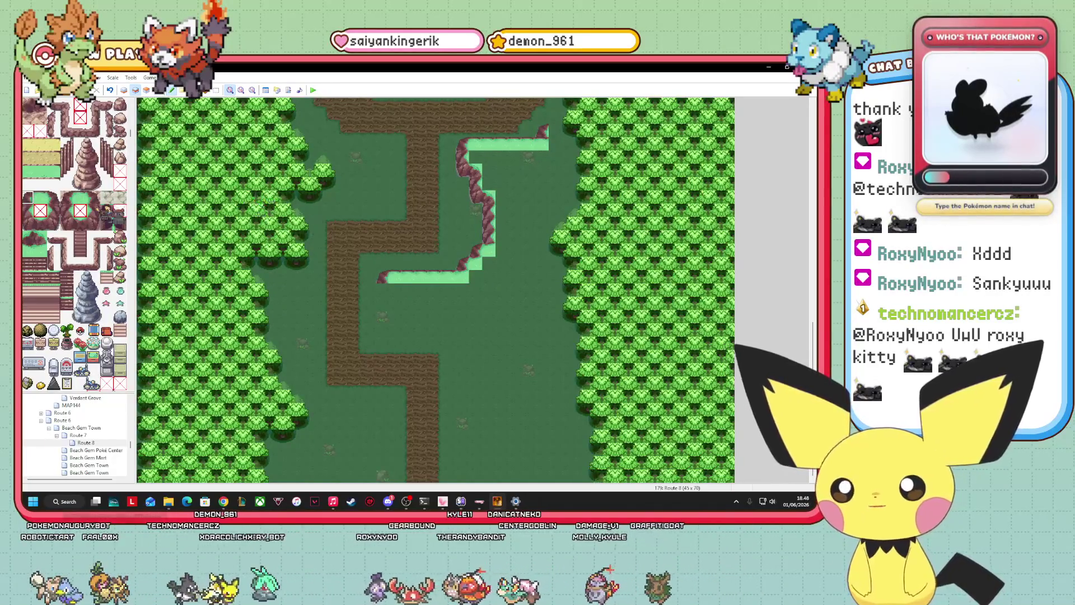
click(39, 197)
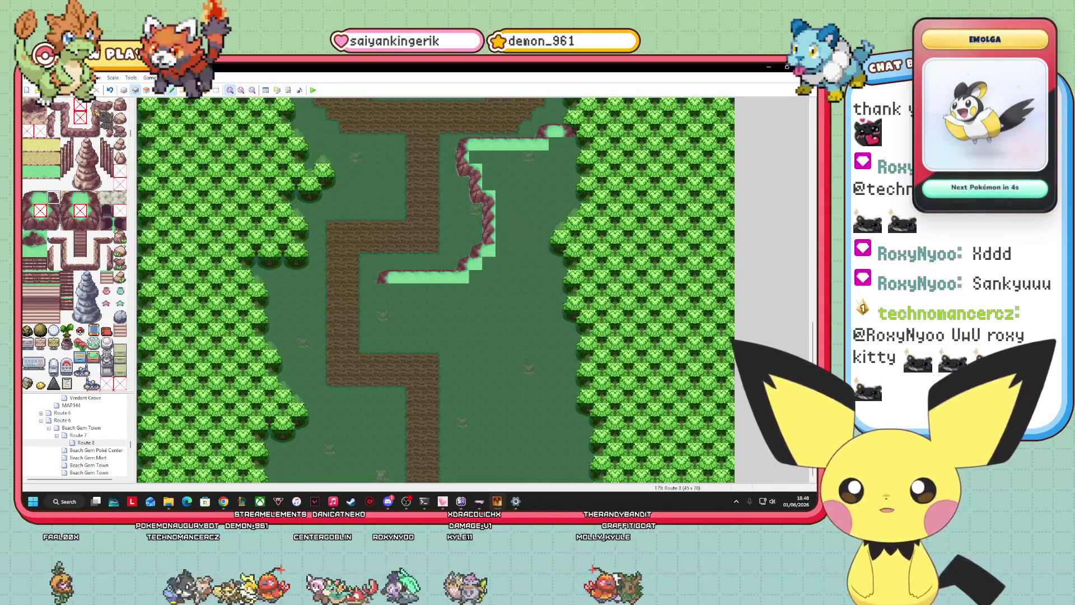
click(555, 131)
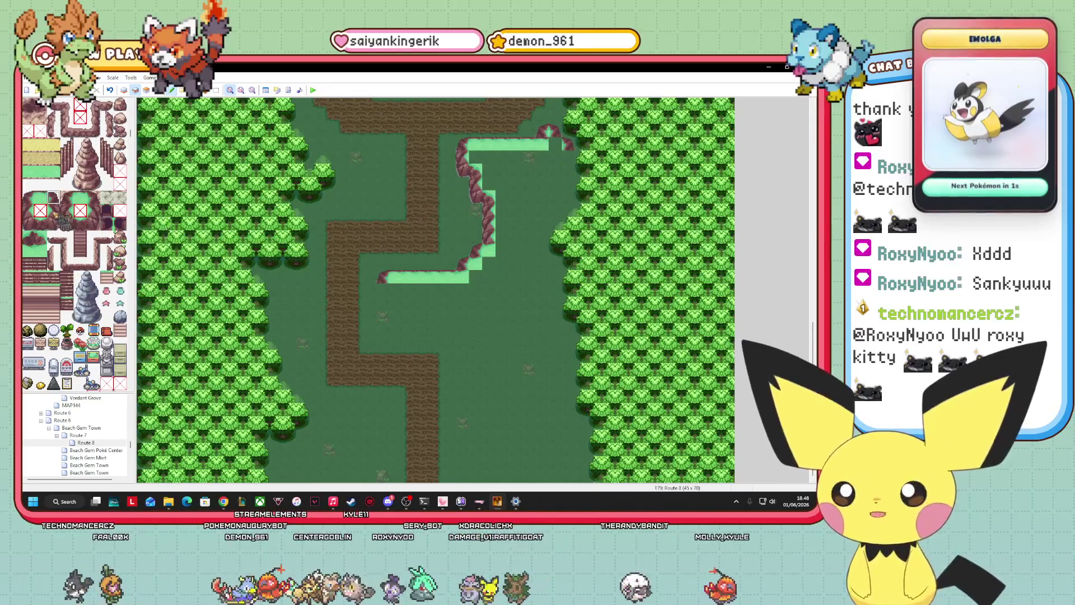
Paint a vertical cliff edge down the right side, ending in a corner tile
click(53, 210)
drag(568, 157, 569, 188)
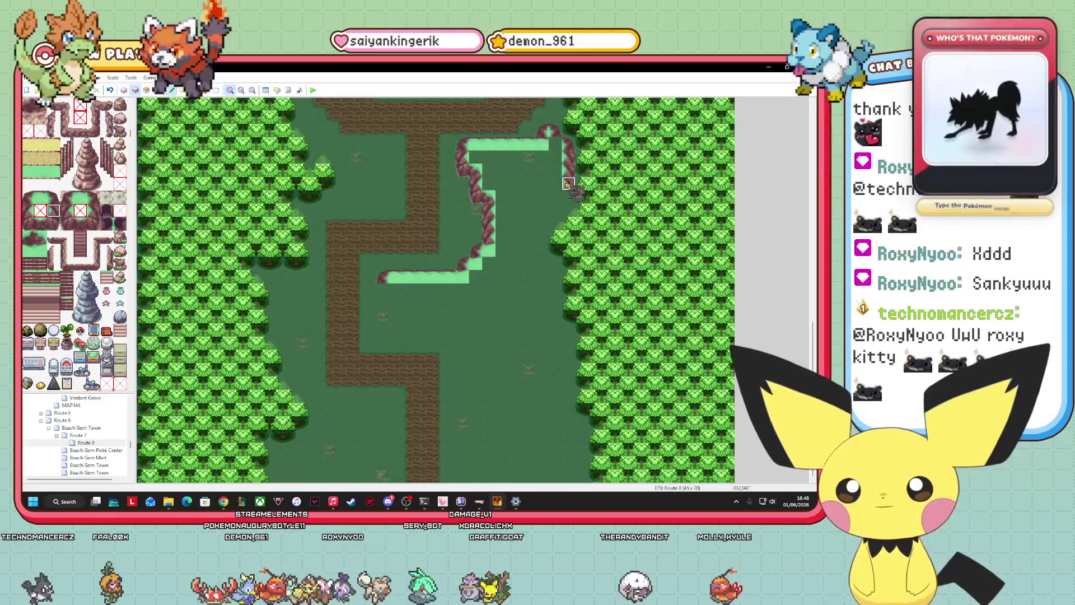
click(40, 224)
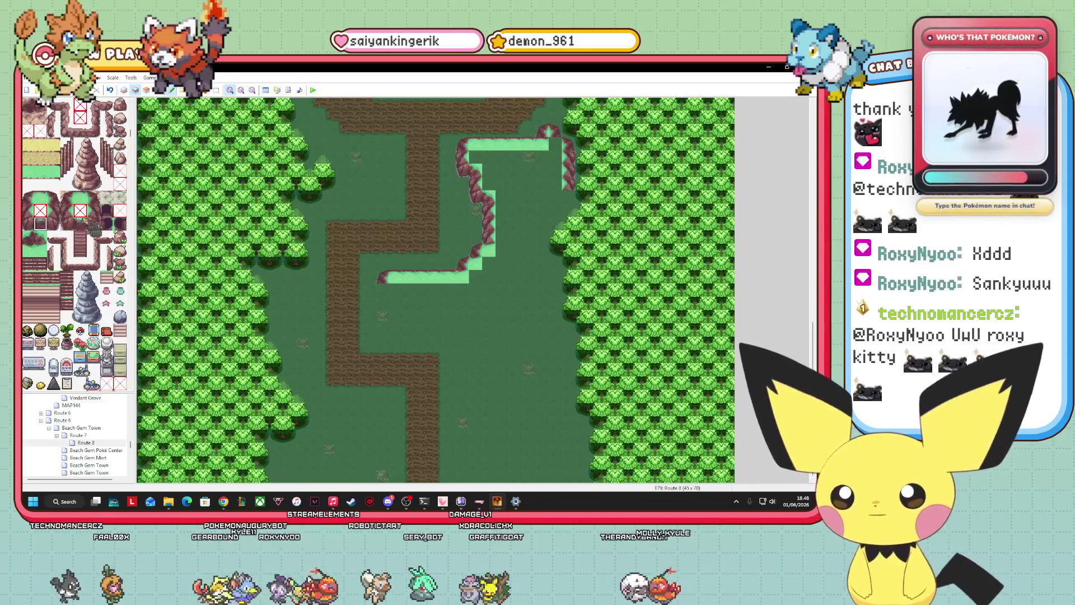
click(568, 197)
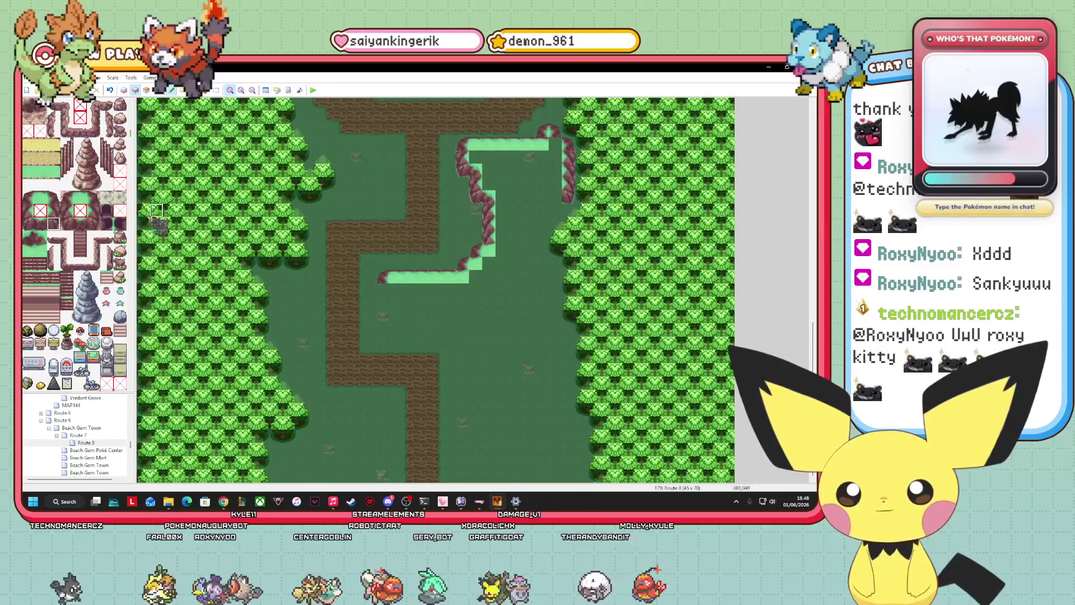
click(560, 196)
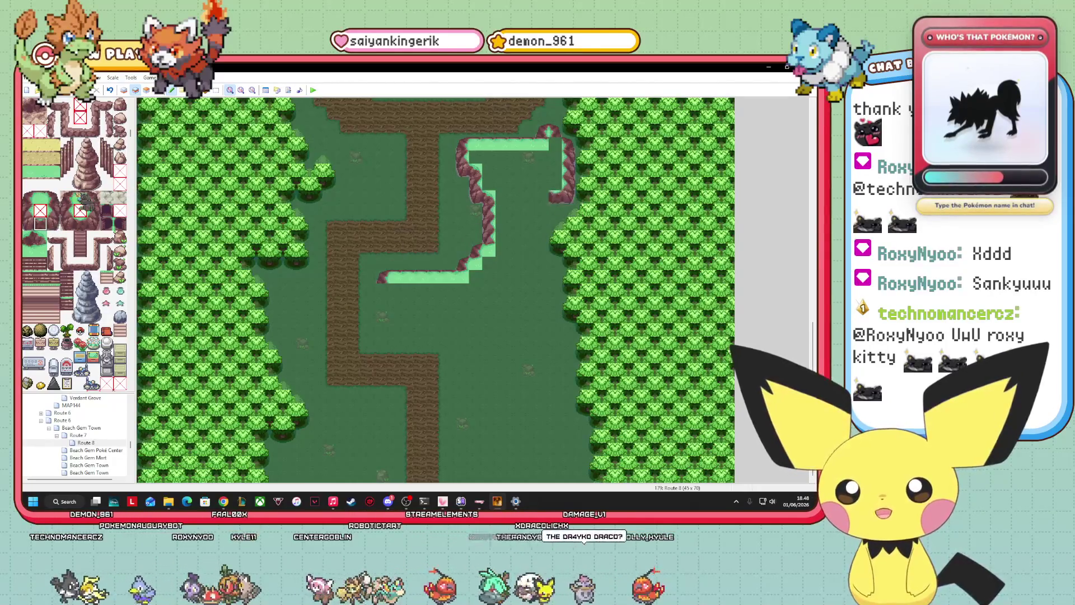
Add two-tile cliff pieces below the right ledge, extending the edge two tiles down
click(28, 238)
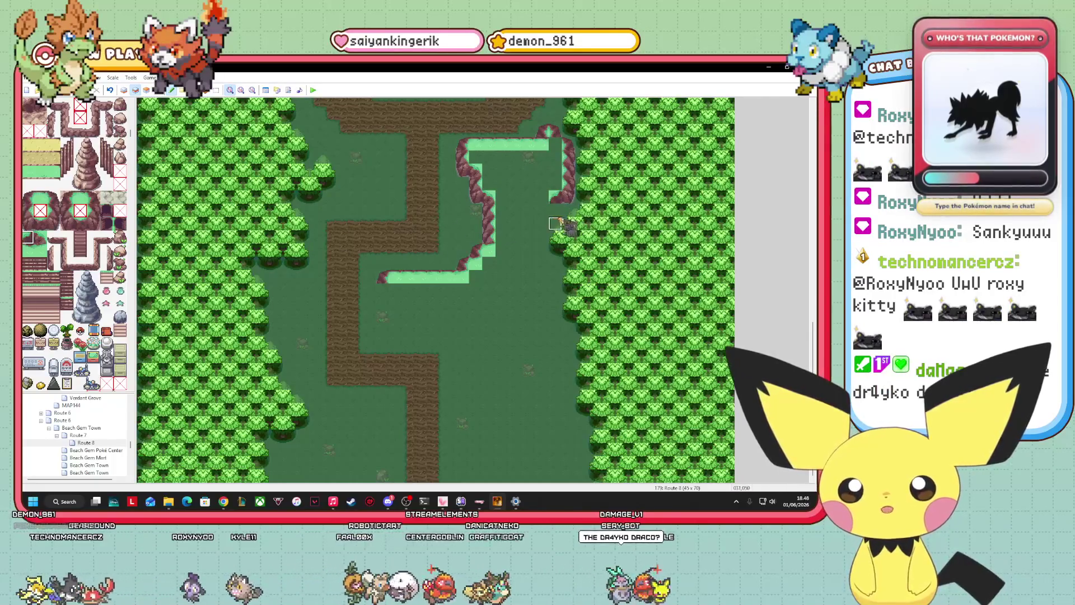
click(542, 224)
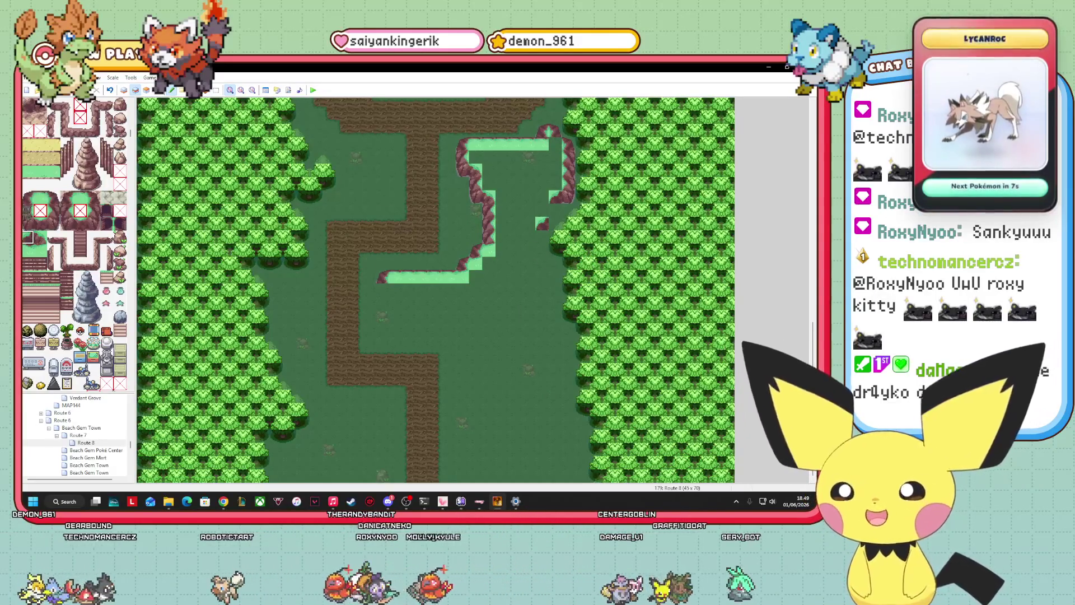
drag(54, 211, 54, 223)
click(543, 220)
click(555, 206)
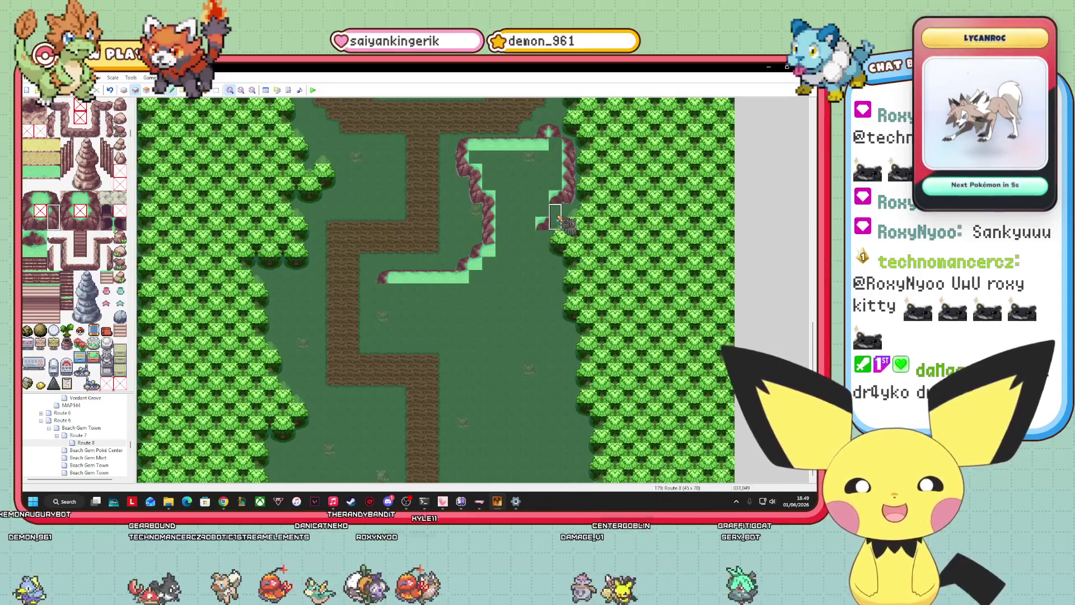
click(542, 242)
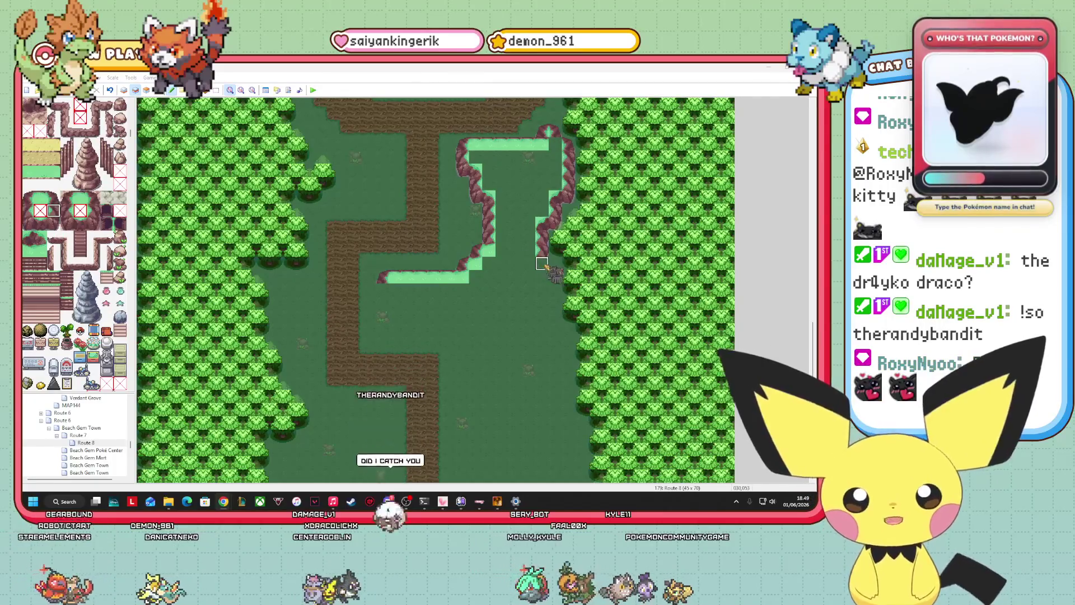
Paint the right cliff edge tile by tile down toward the map's bottom
click(583, 277)
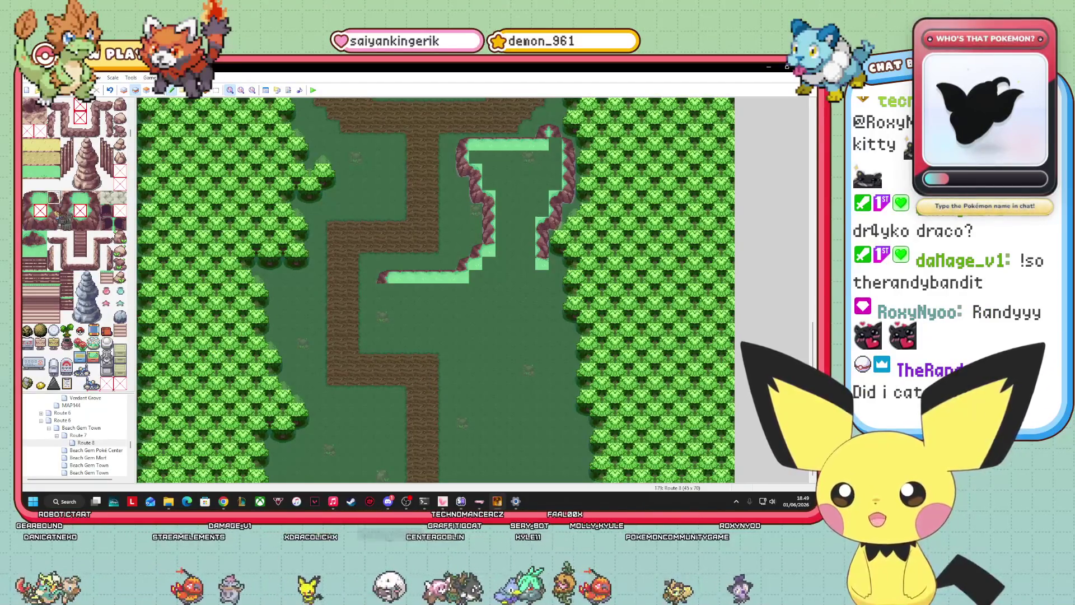
click(53, 205)
click(554, 266)
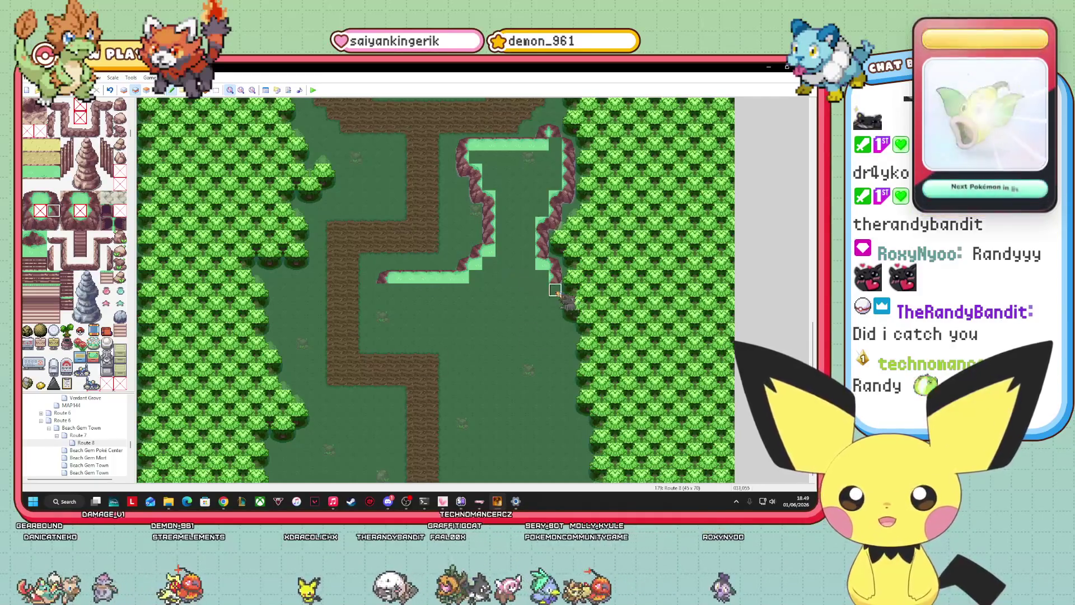
click(555, 303)
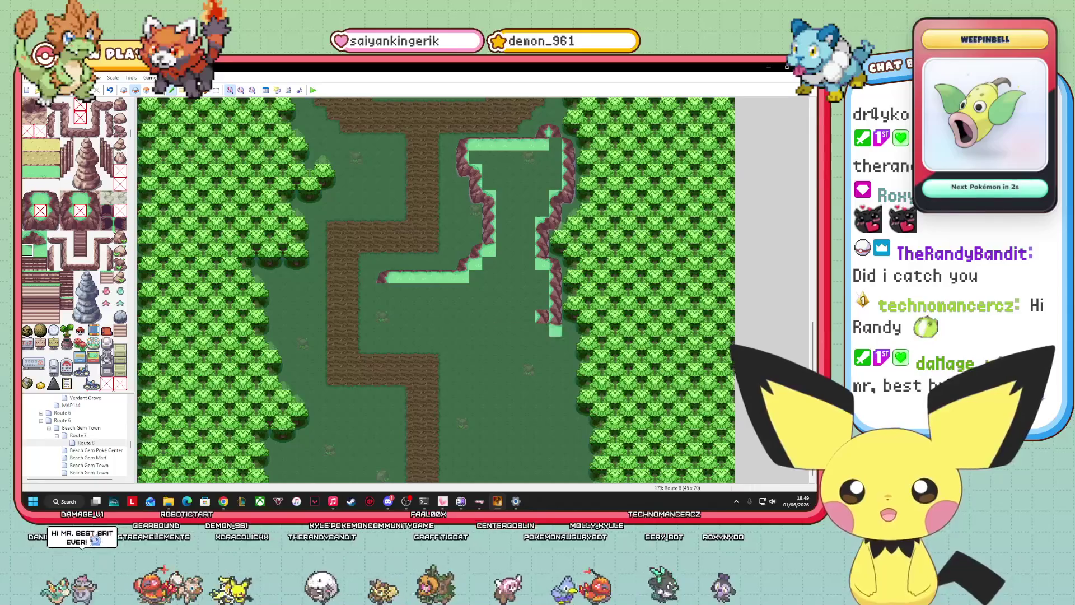
click(556, 330)
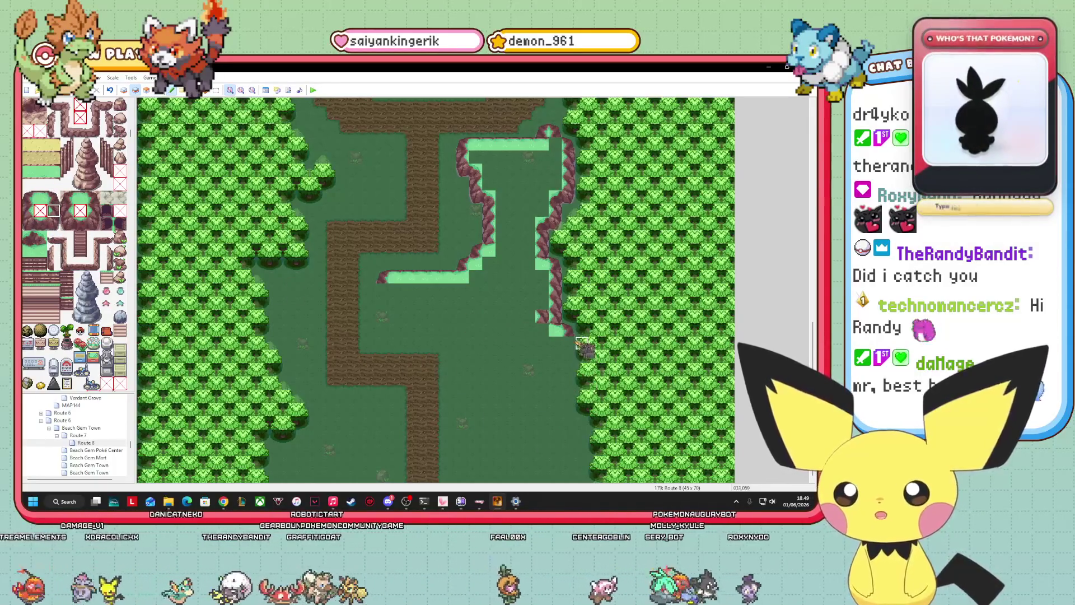
click(569, 350)
click(568, 375)
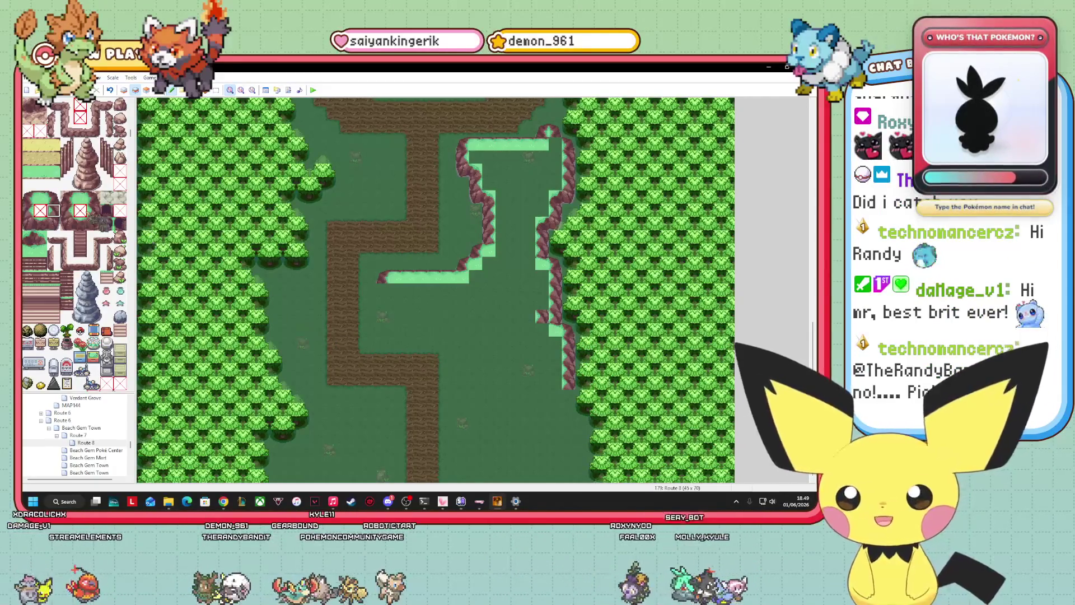
click(53, 223)
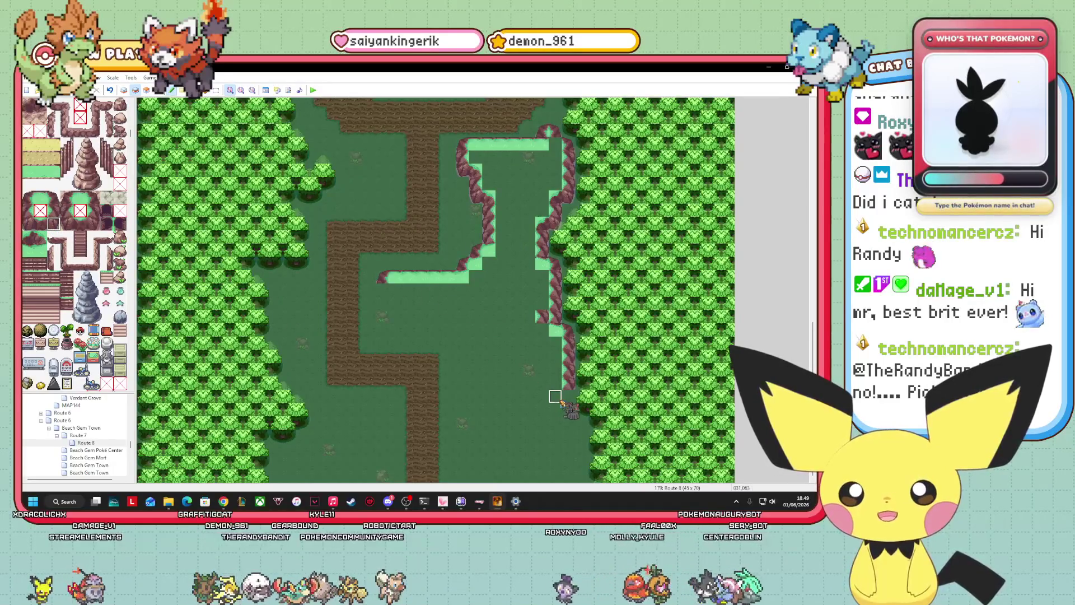
click(568, 398)
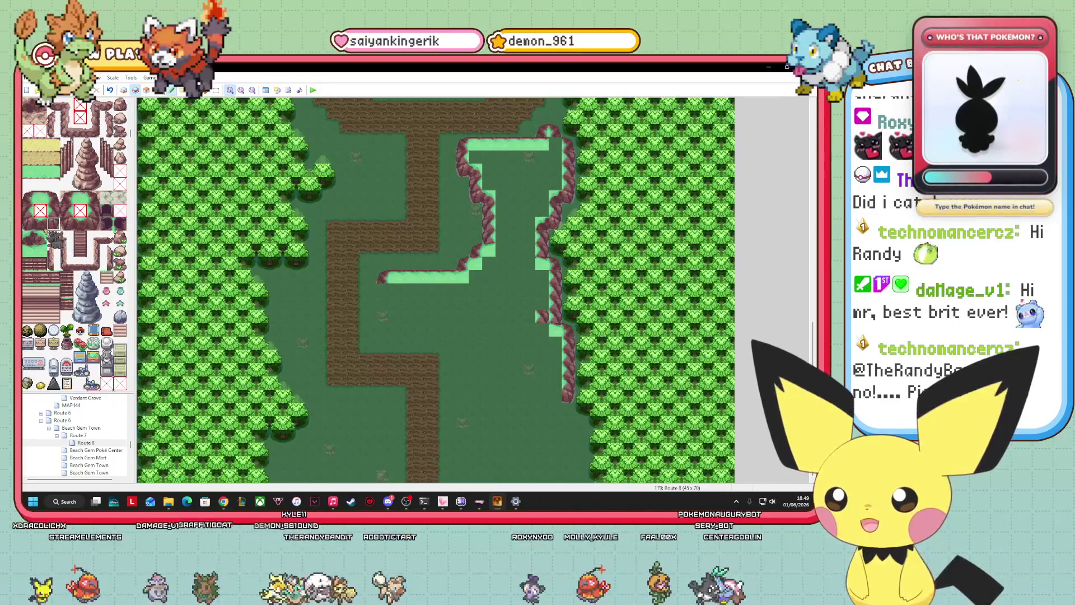
Paint a row of cliff edge leftward, undoing one misplaced dark tile
drag(555, 396, 527, 397)
click(27, 238)
click(516, 397)
click(53, 225)
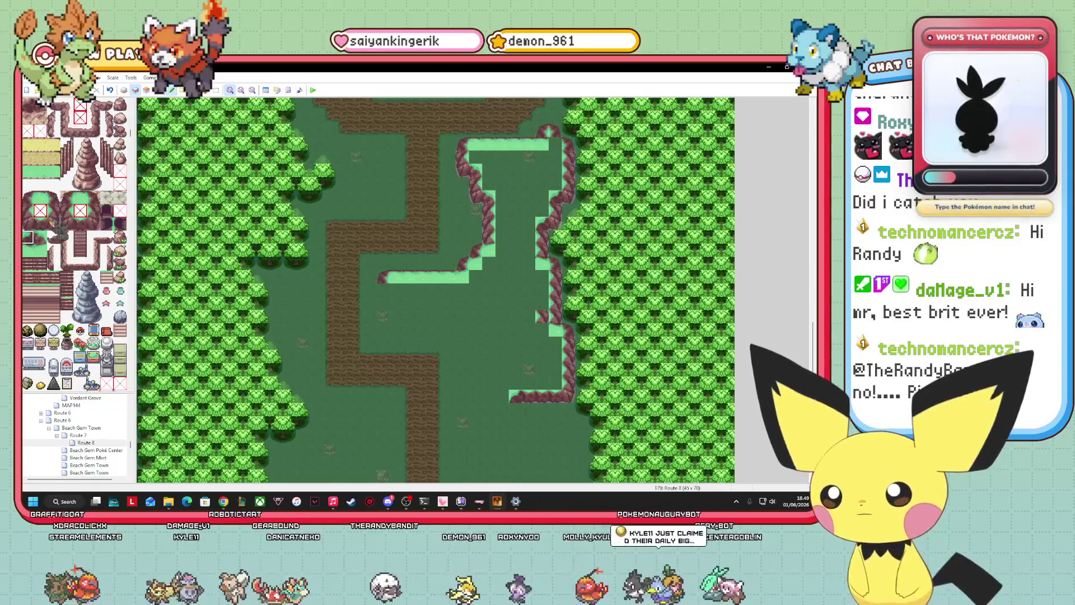
click(269, 348)
key(ctrl+z)
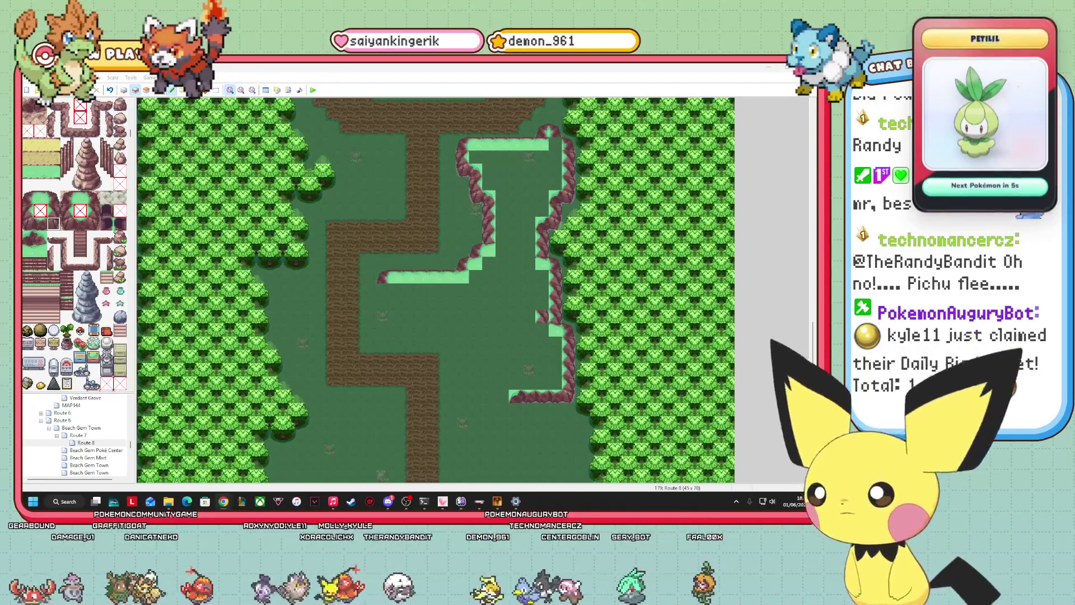
click(518, 409)
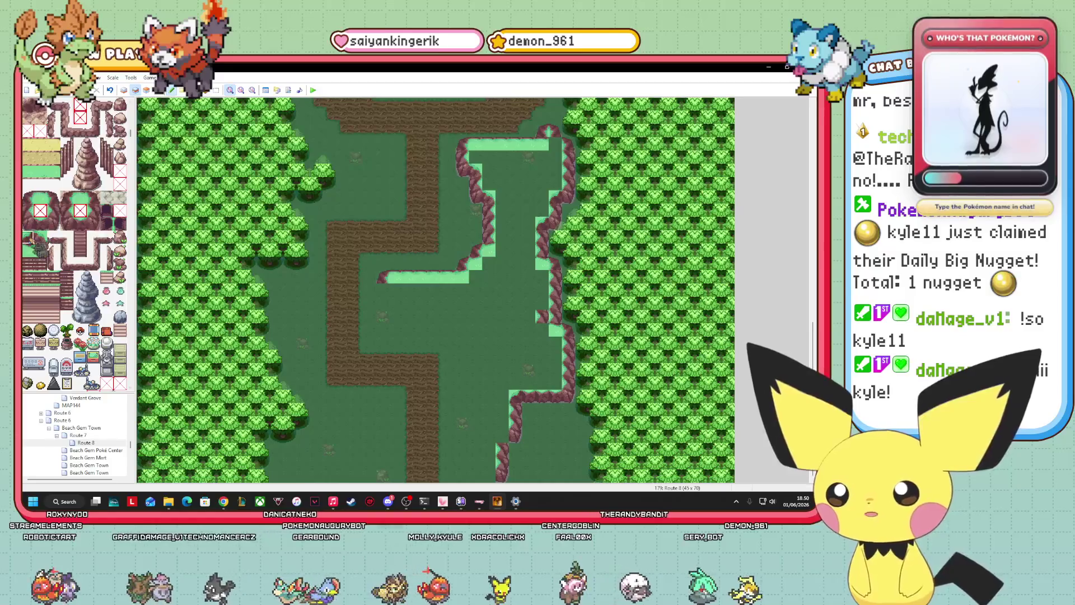
Step the lower cliff edge and widen the cliff strip westward with cliff-top tiles
click(501, 436)
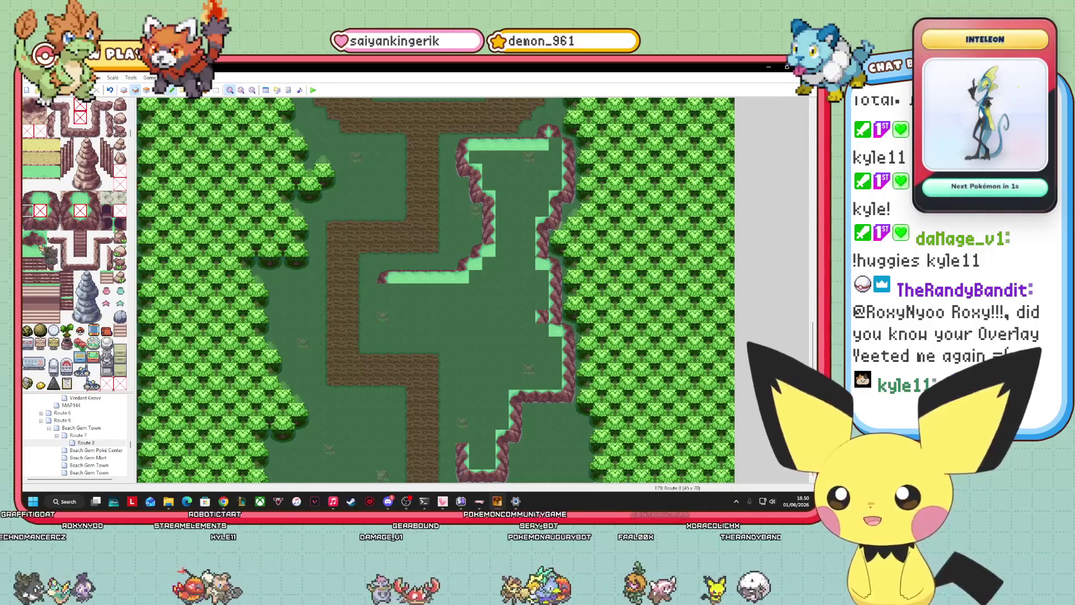
click(40, 236)
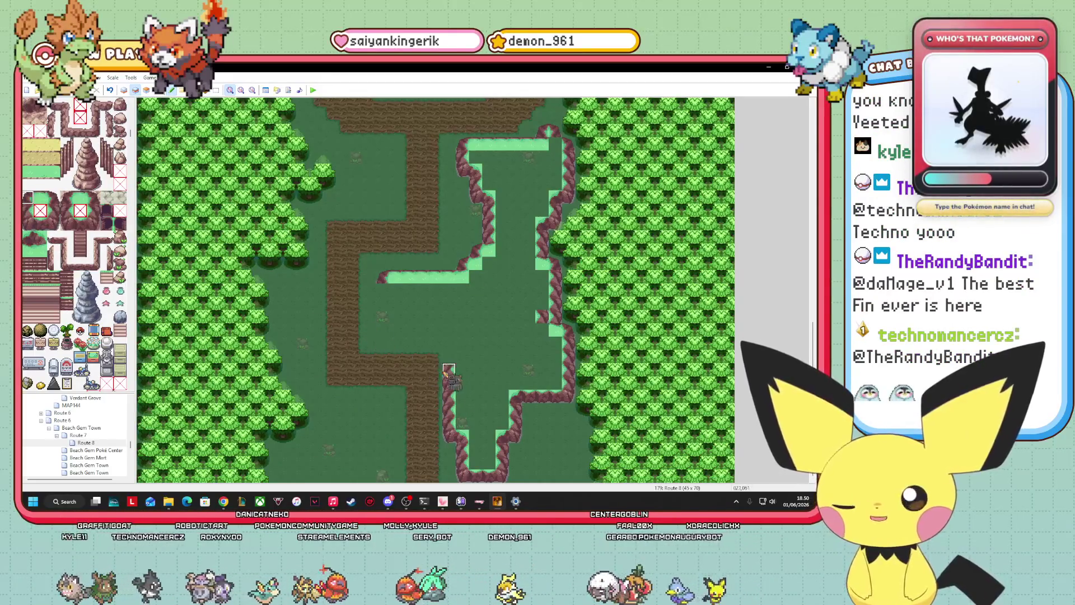
drag(448, 370, 153, 466)
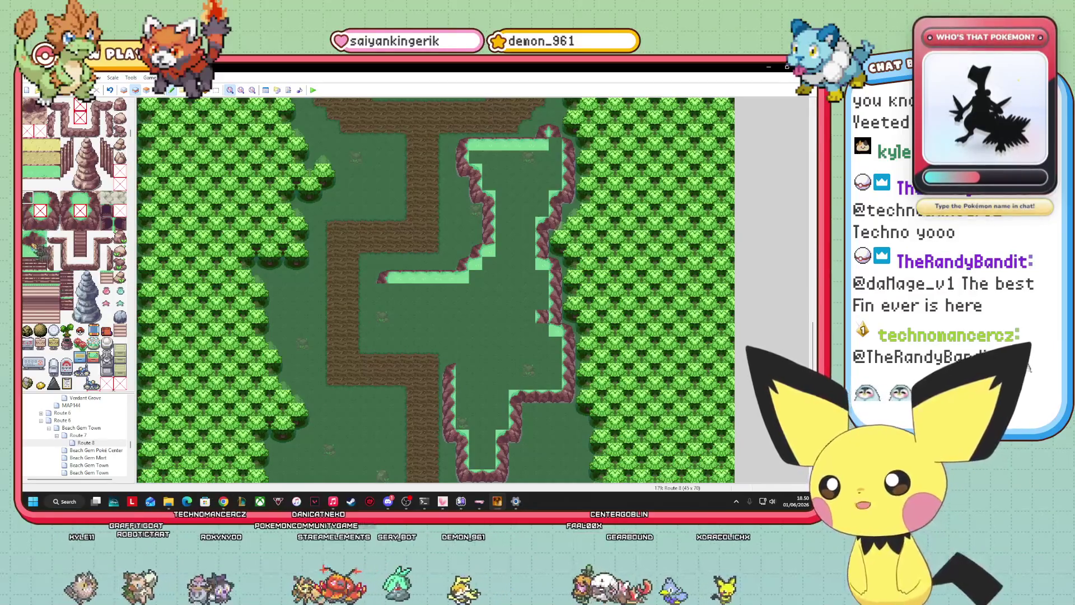
drag(489, 466, 275, 369)
mouse_move(190, 378)
mouse_down()
mouse_move(213, 392)
mouse_move(473, 367)
mouse_move(464, 359)
mouse_up()
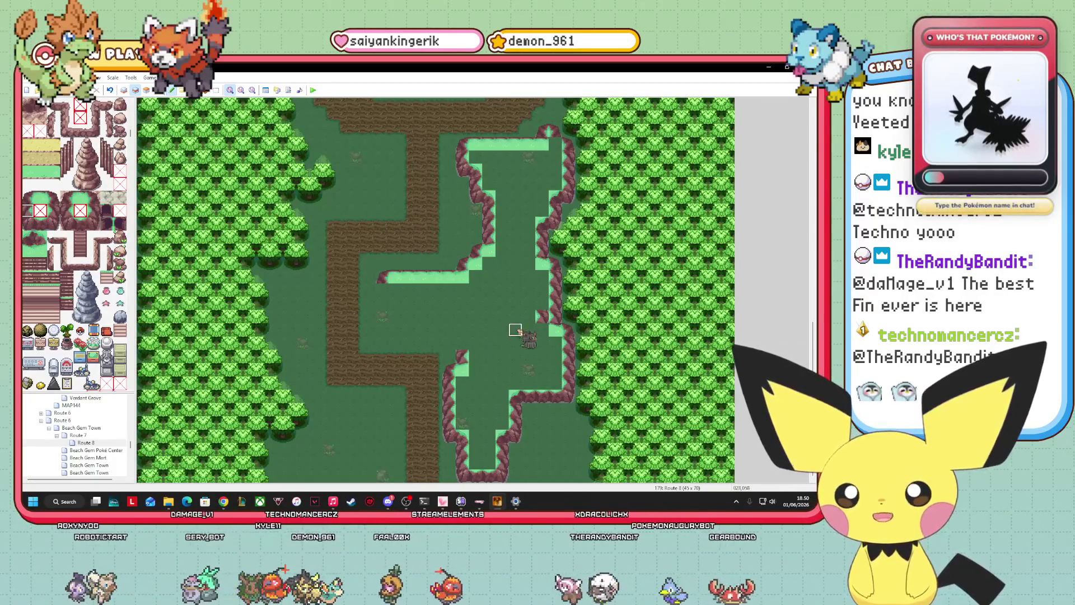
mouse_move(383, 410)
mouse_down()
mouse_move(104, 348)
mouse_move(48, 249)
mouse_move(216, 302)
mouse_move(477, 356)
mouse_up()
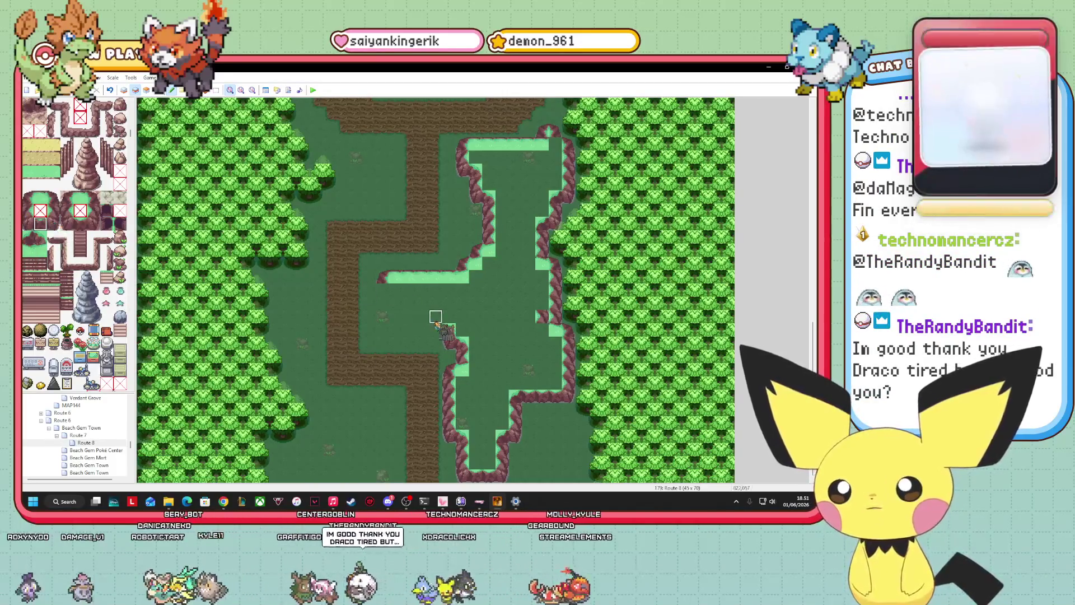
drag(436, 329, 409, 331)
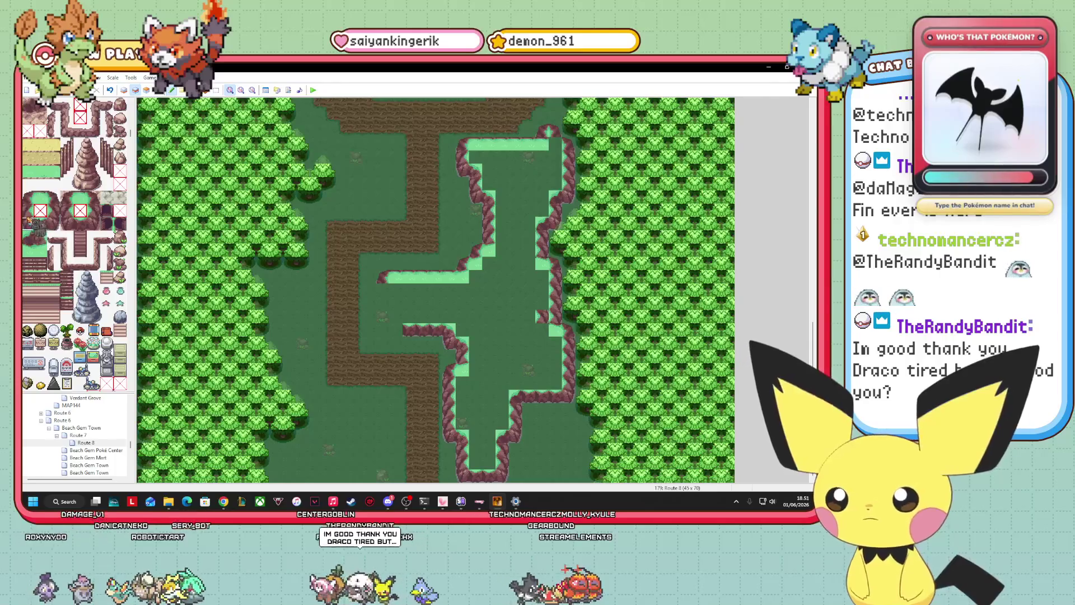
Paint cliff-top tiles where the lower strip meets the plateau's west edge
click(40, 237)
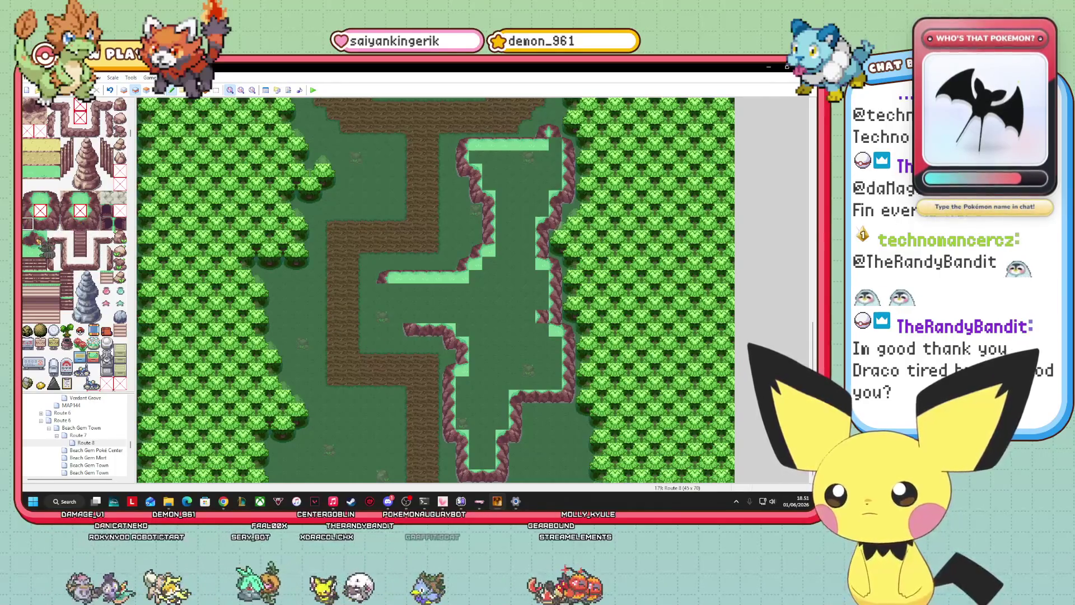
click(409, 315)
click(27, 224)
click(395, 316)
right_click(395, 305)
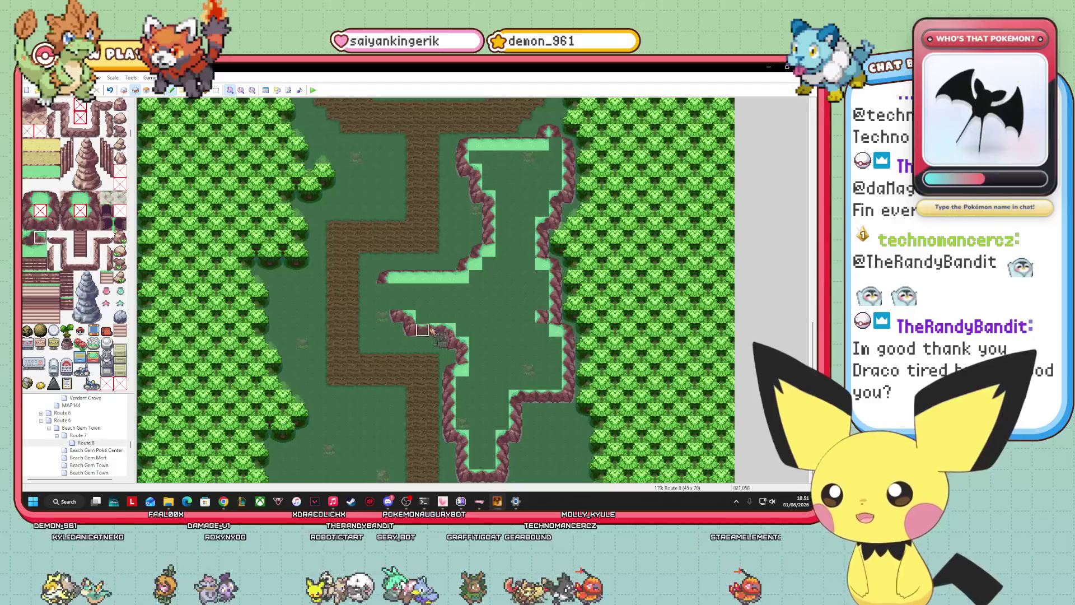
Finish the plateau corner with a cliff-edge corner tile, then move an event beside the lower cliff
click(395, 305)
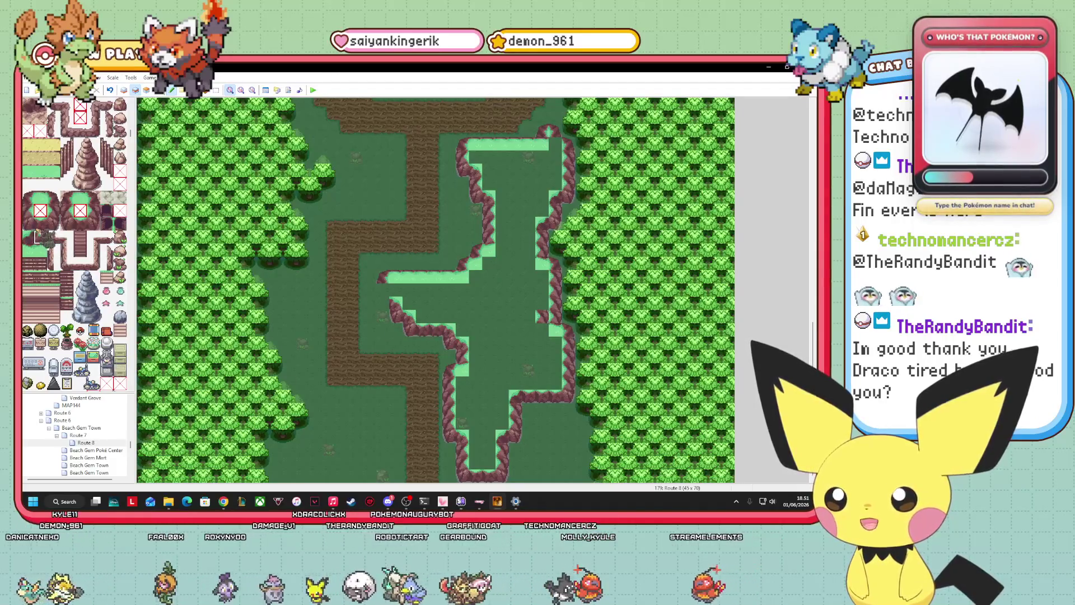
click(28, 217)
click(386, 296)
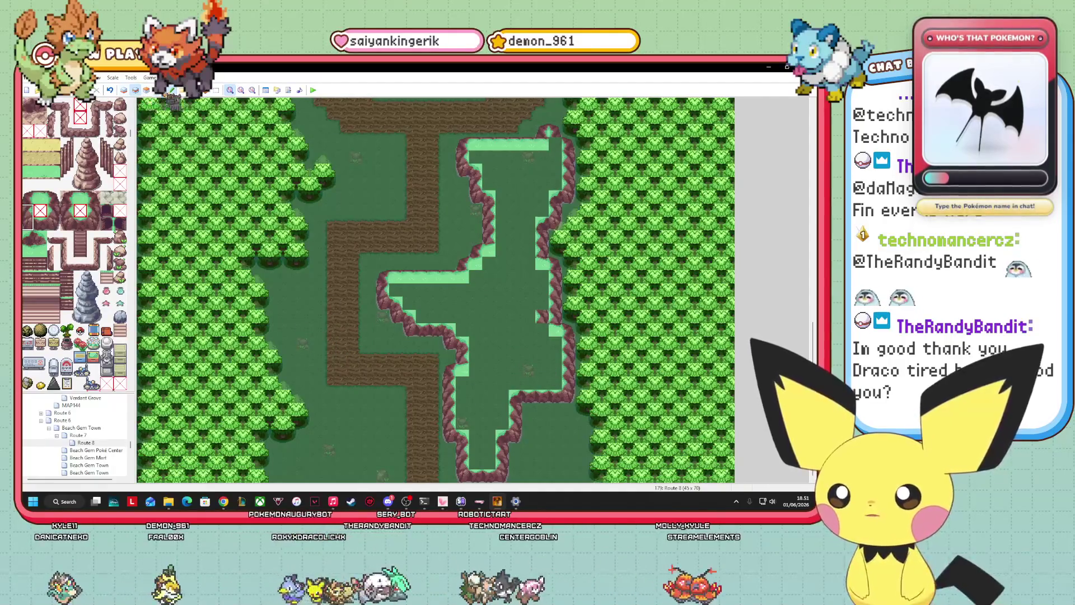
key(F8)
mouse_move(507, 270)
mouse_down()
mouse_move(618, 338)
mouse_move(489, 361)
mouse_move(548, 358)
mouse_move(554, 386)
mouse_move(526, 382)
mouse_up()
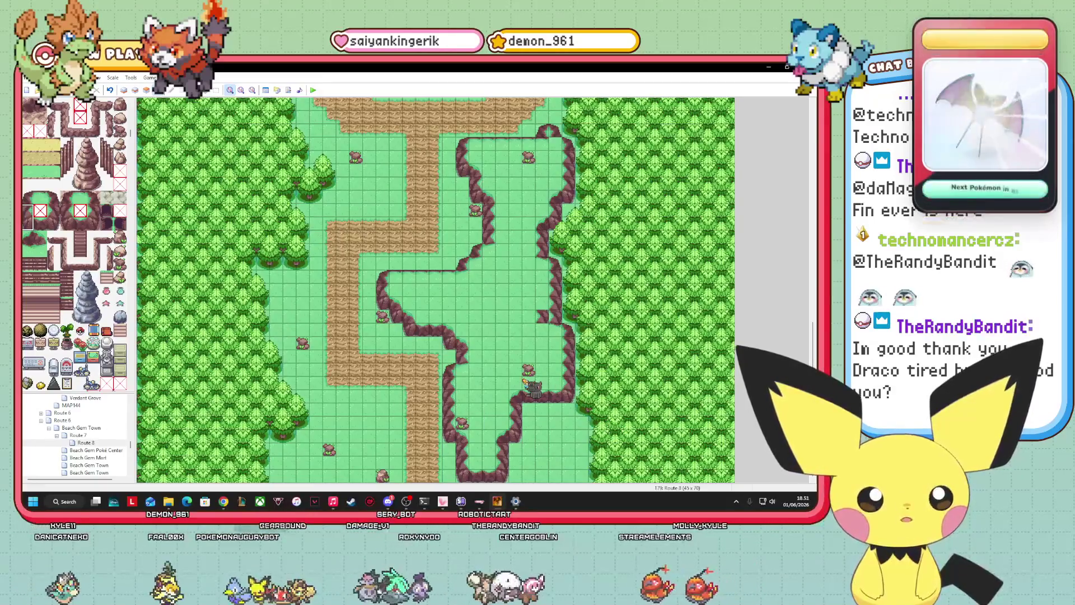
key(Delete)
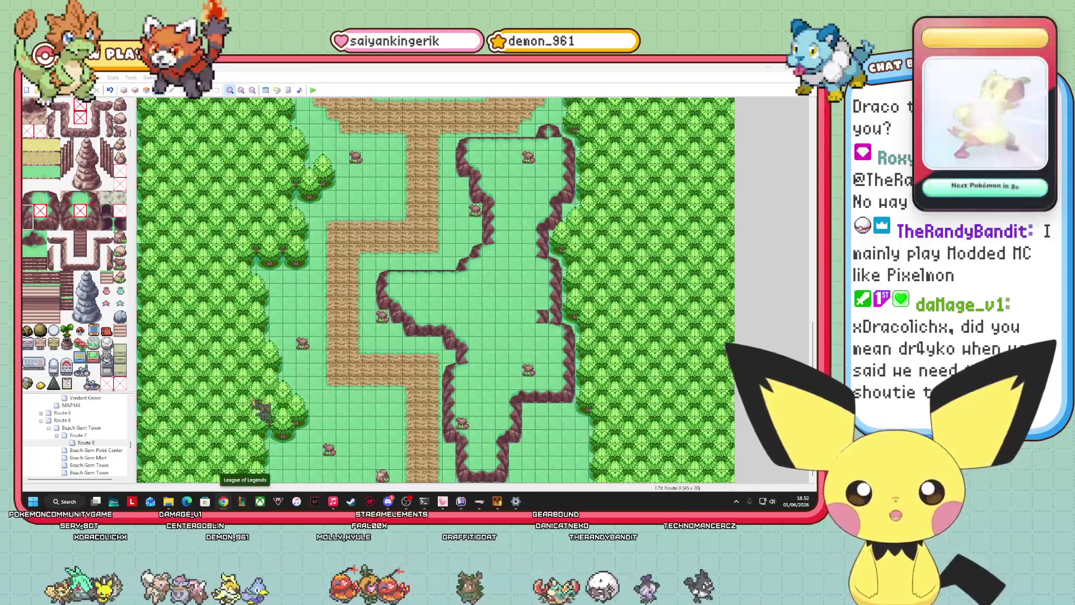
Switch to painting Layer 2 with the blank eraser tile selected
scroll(92, 147, up, 10)
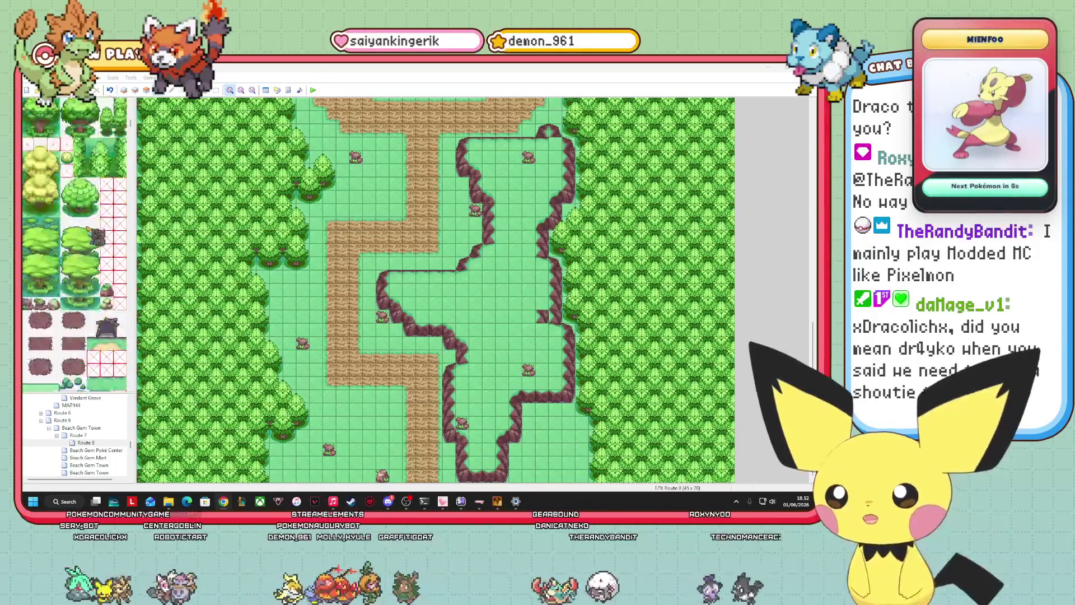
scroll(92, 147, up, 5)
click(135, 90)
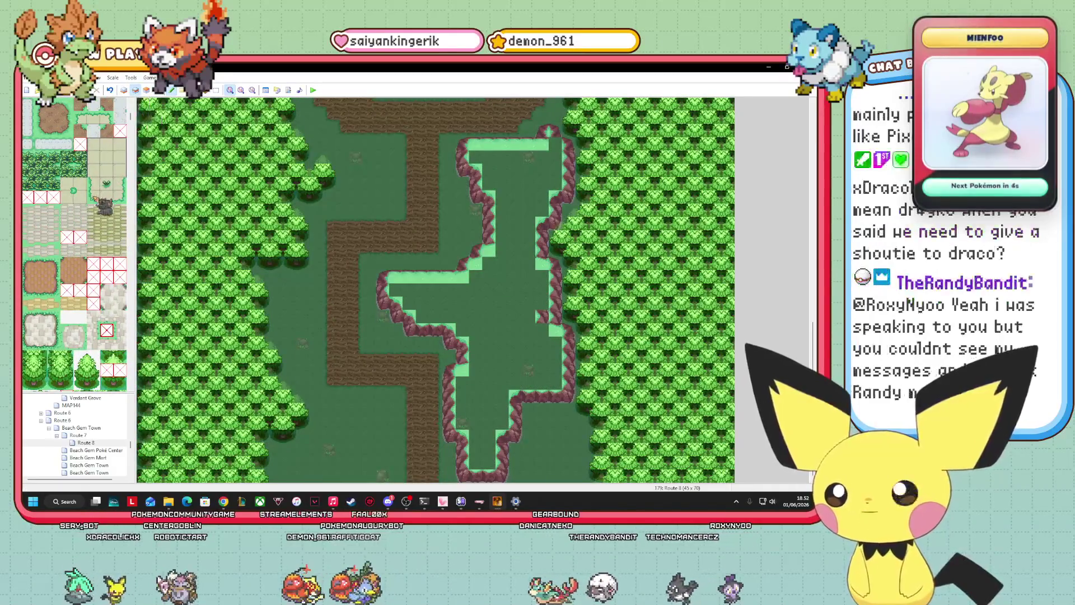
scroll(84, 168, up, 5)
click(28, 105)
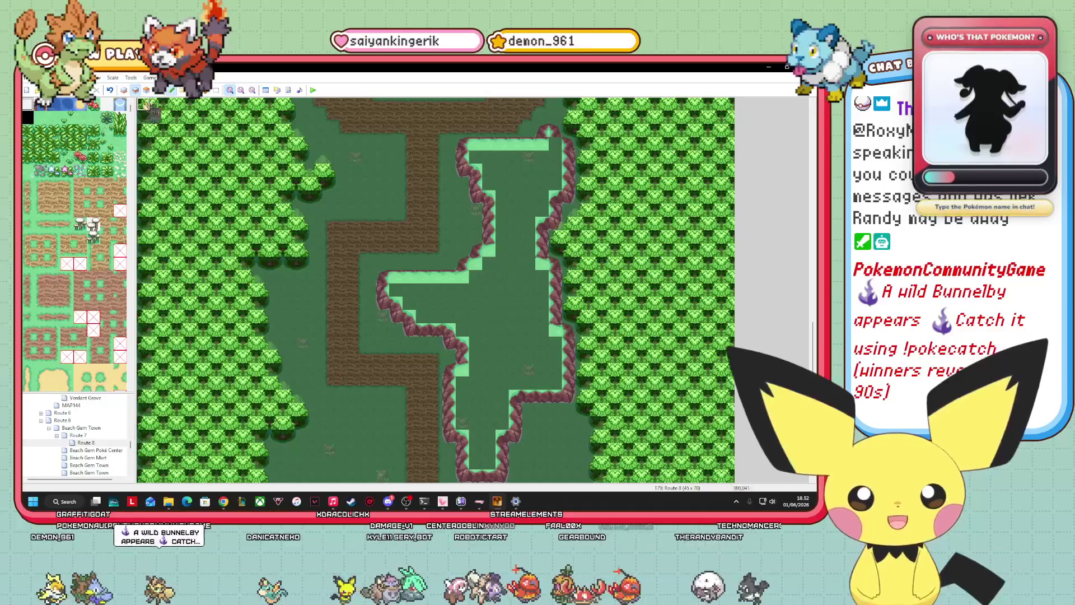
click(159, 90)
click(136, 90)
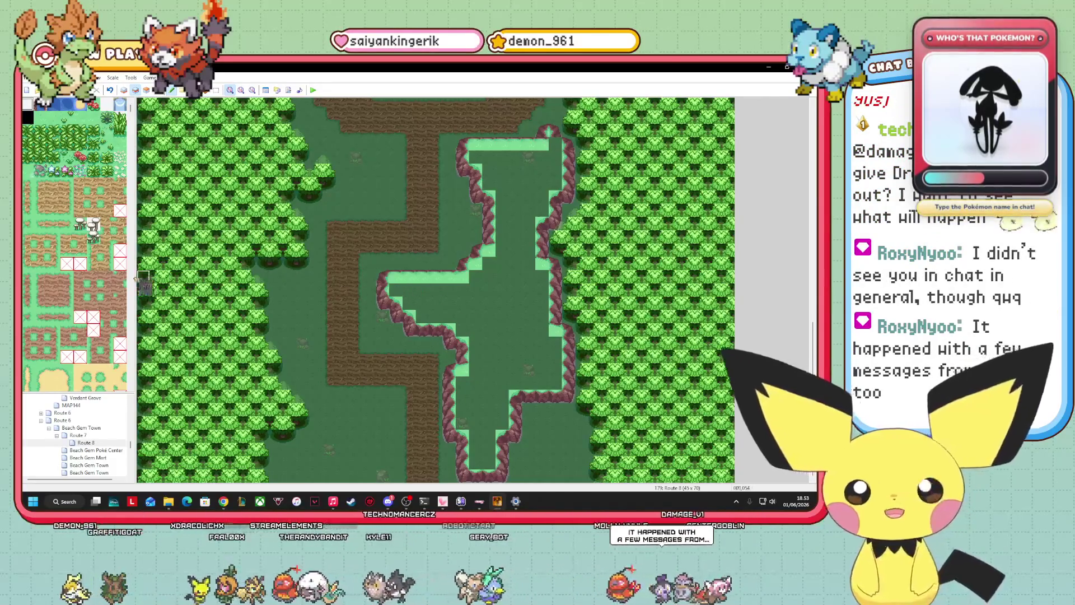
Scroll the tileset down to the cliff tiles and select a cliff piece
scroll(60, 258, down, 10)
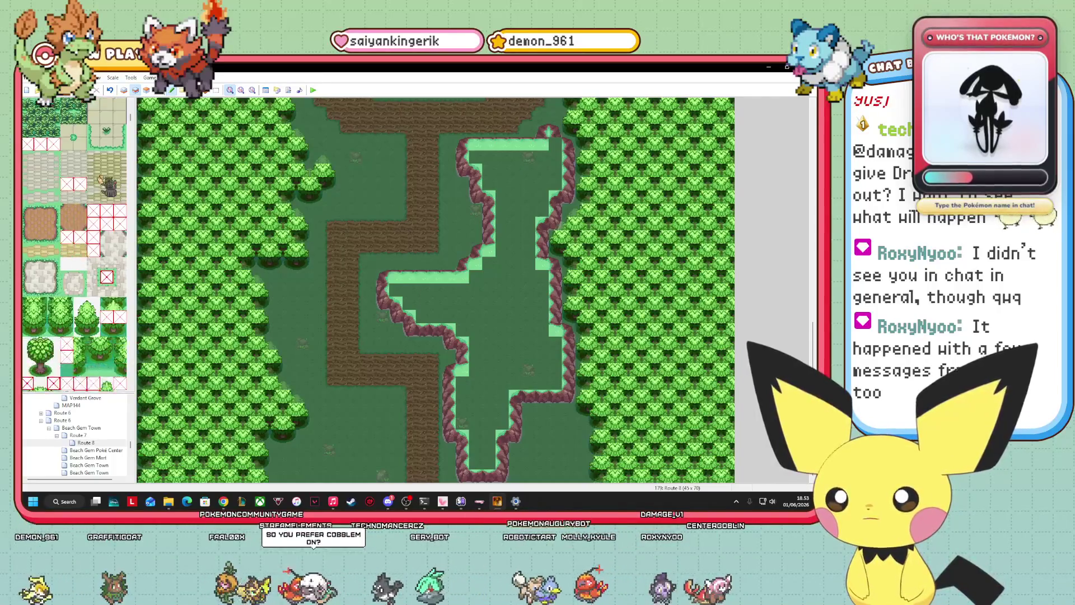
scroll(66, 288, down, 10)
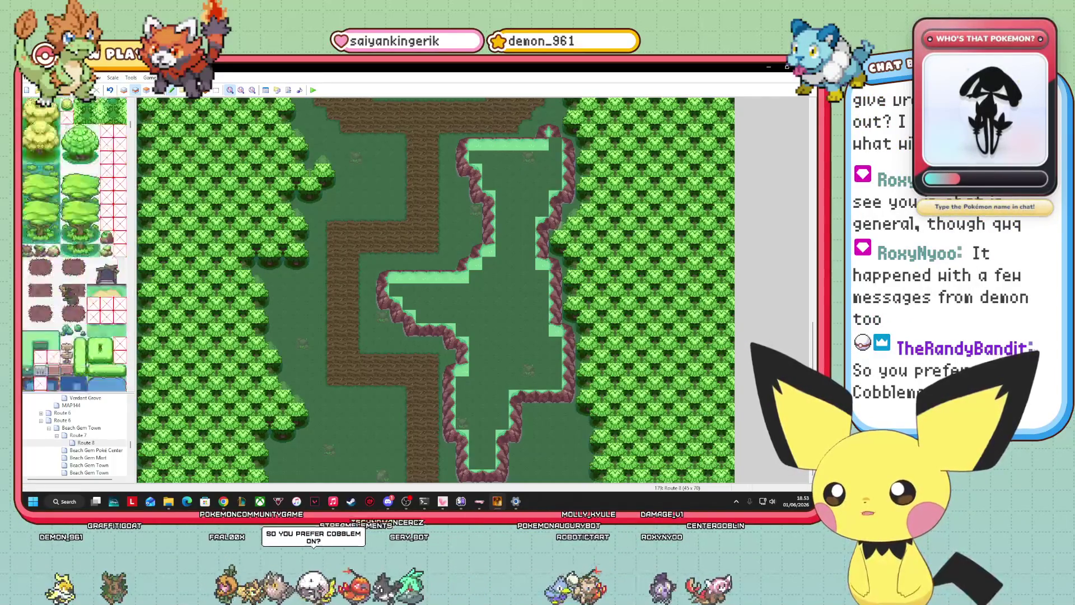
scroll(68, 290, down, 15)
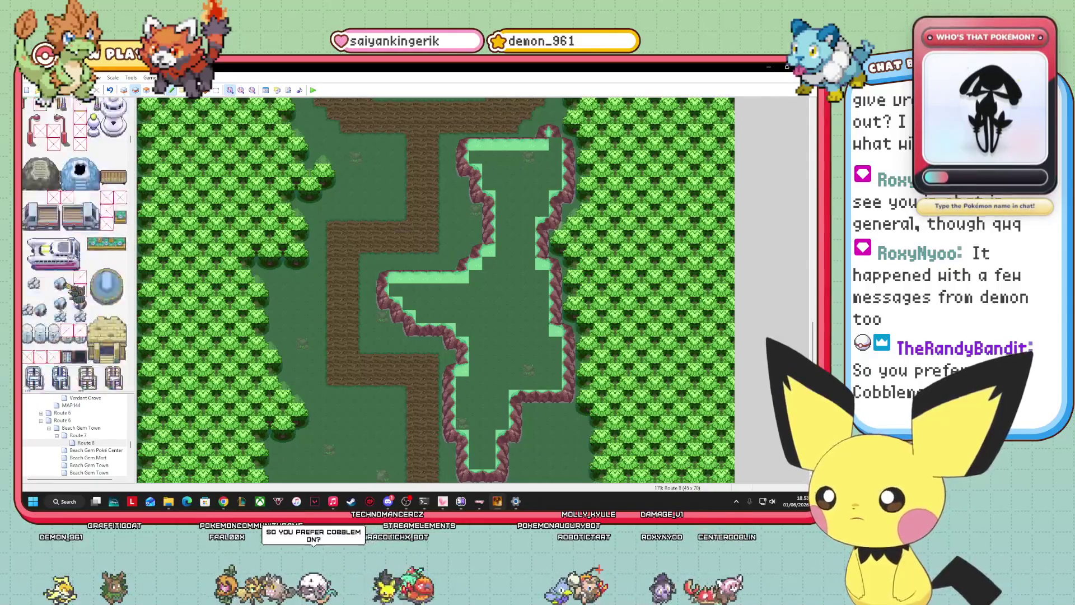
scroll(72, 291, down, 10)
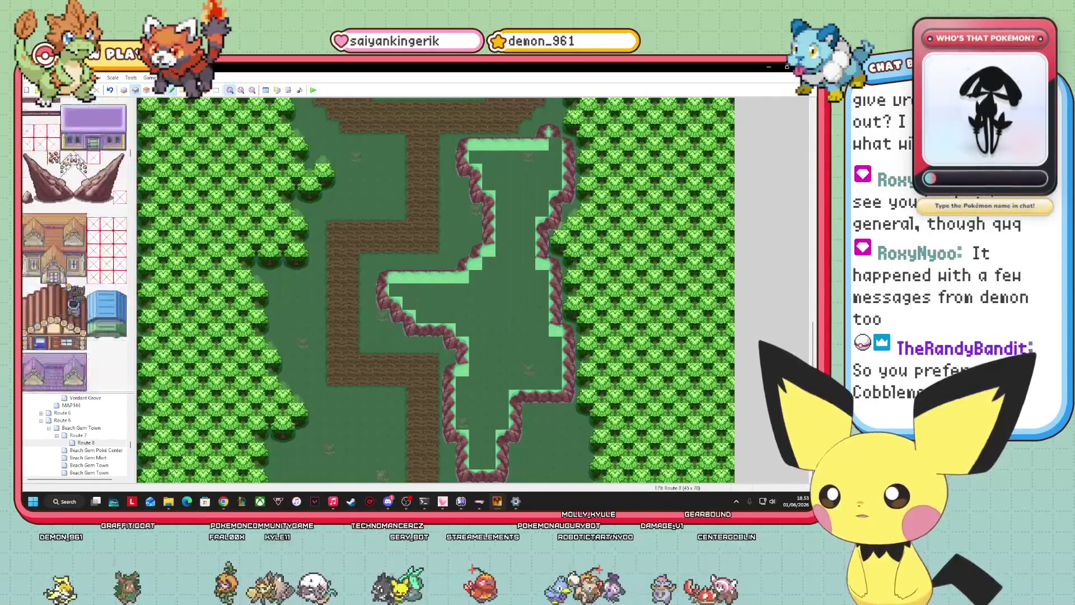
scroll(74, 226, up, 15)
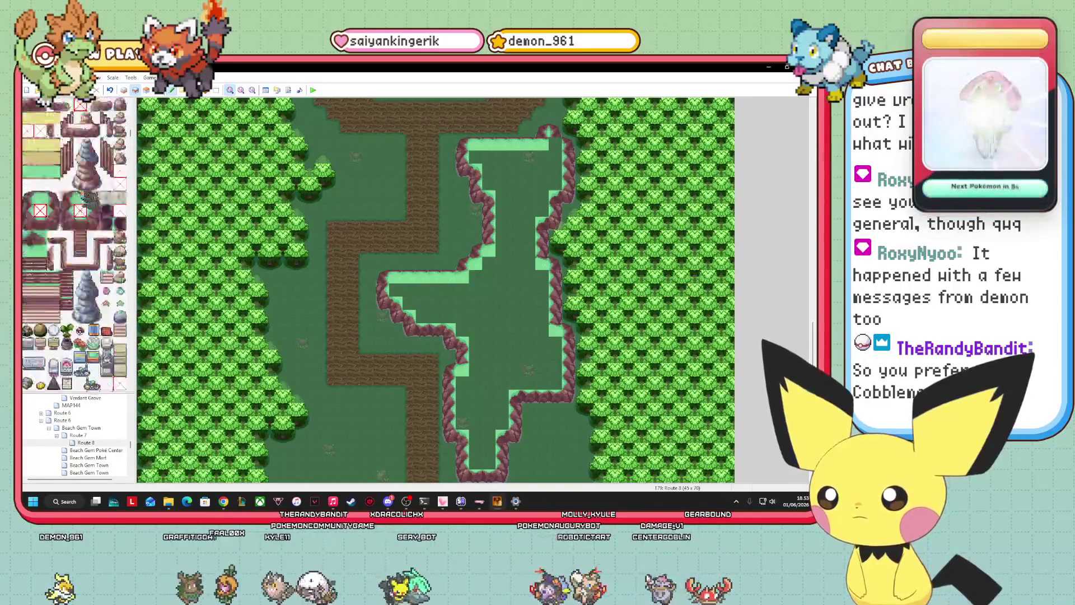
scroll(74, 227, down, 2)
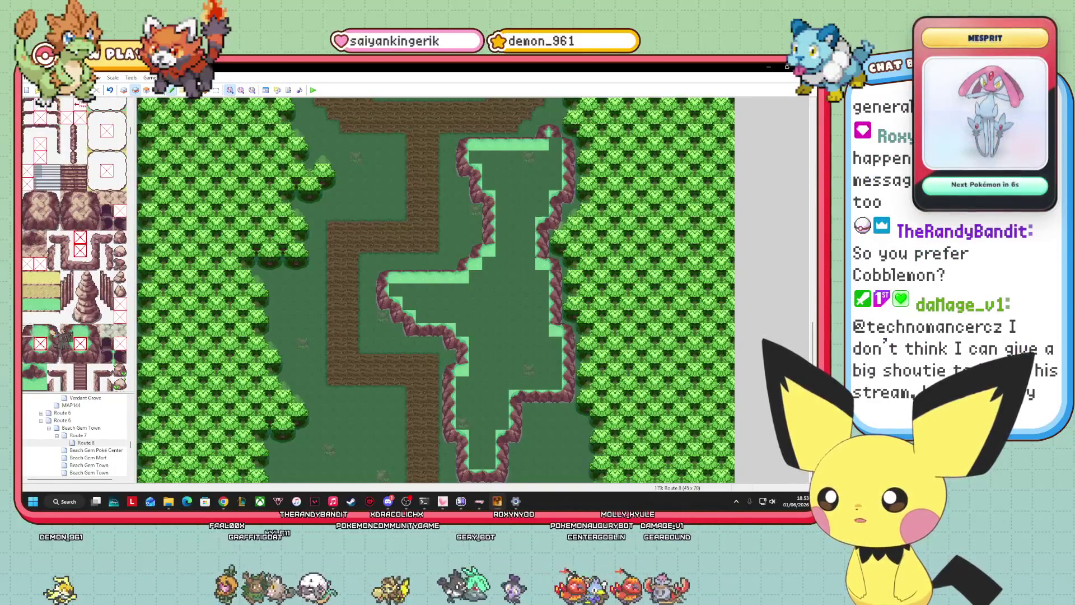
click(28, 358)
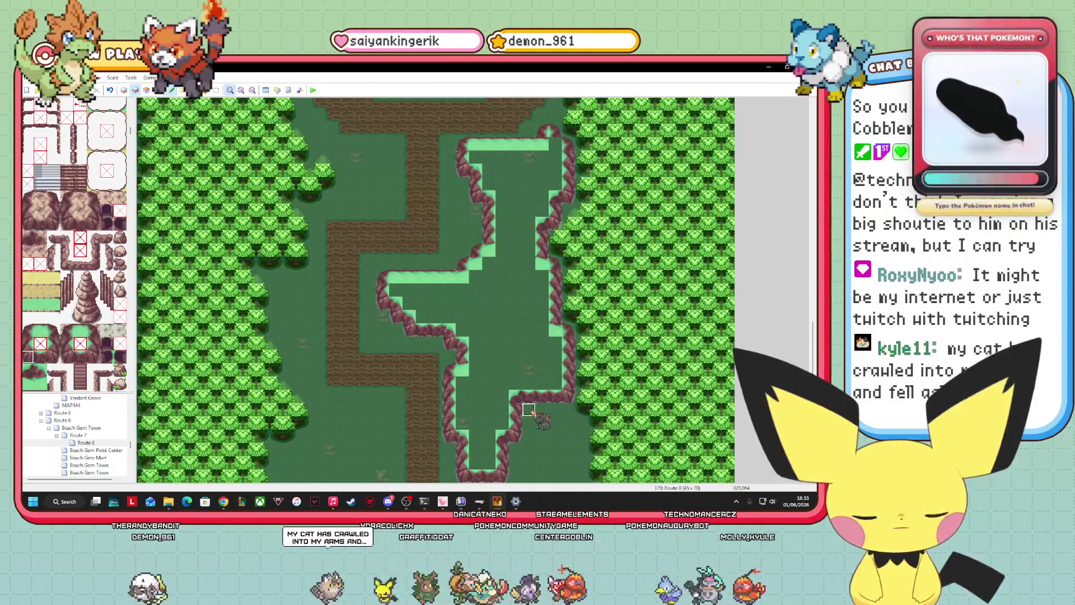
Choose the rock cliff-edge tile from the palette for painting beside the stairs
scroll(79, 343, down, 3)
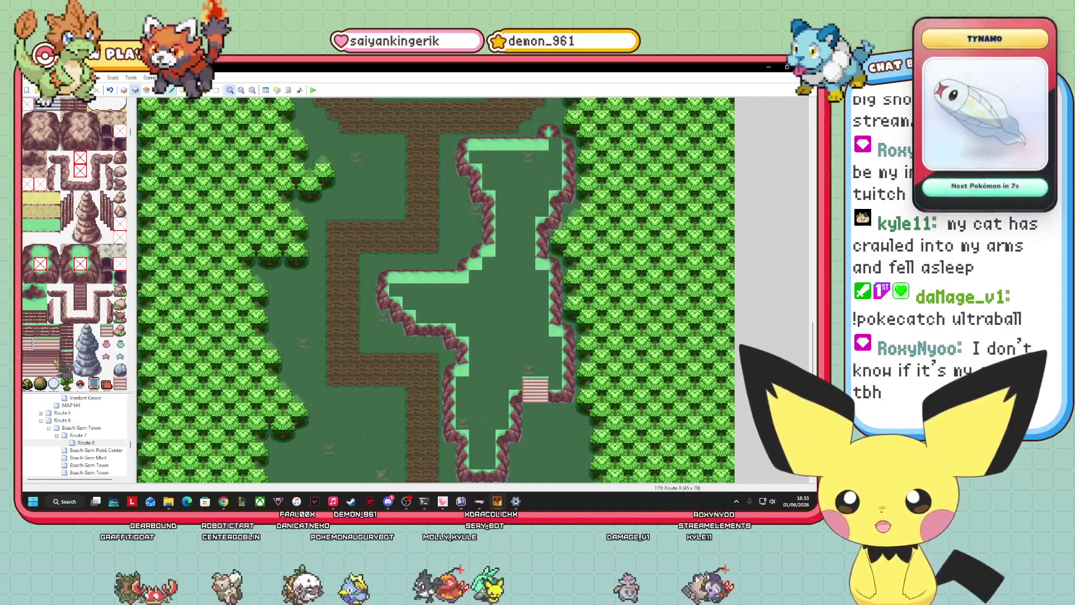
click(54, 276)
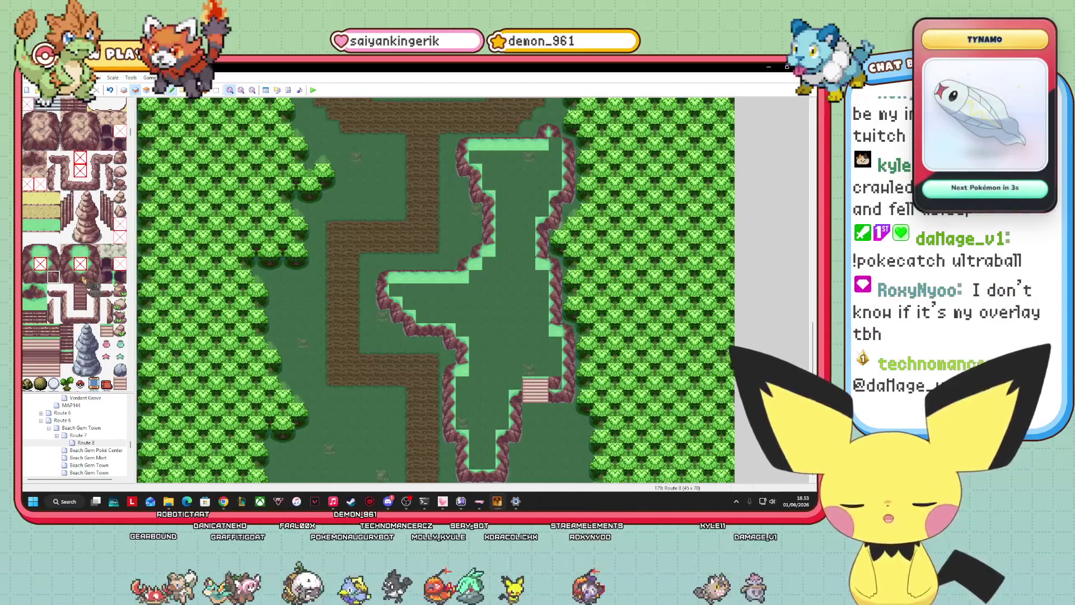
click(41, 277)
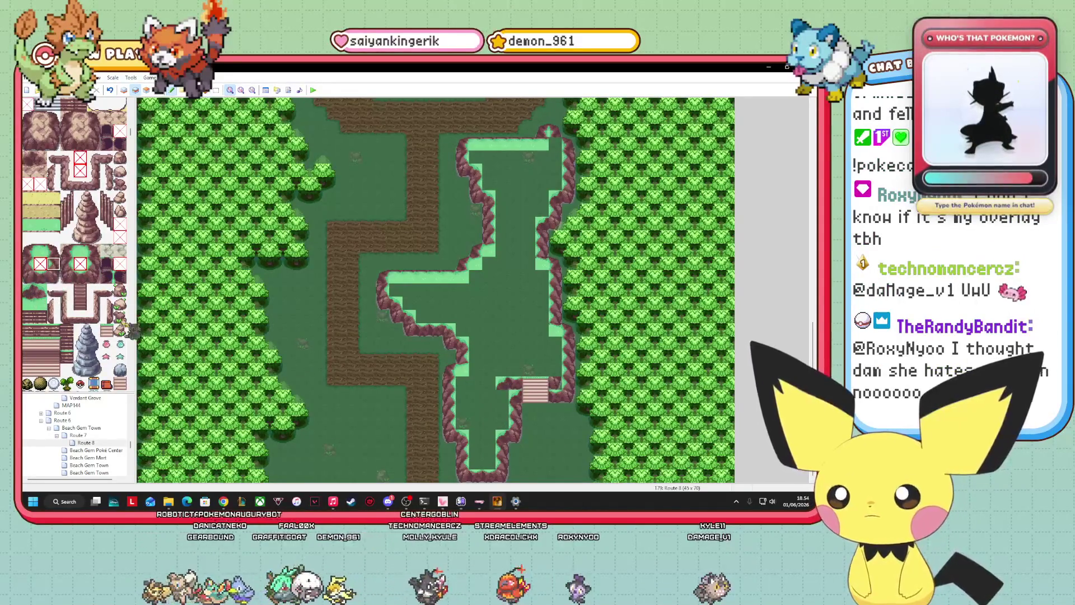
Paint cliff-edge and corner tiles beside the stairs at the ridge's narrow bottom
mouse_move(529, 411)
mouse_down()
mouse_move(509, 404)
mouse_move(507, 420)
mouse_up()
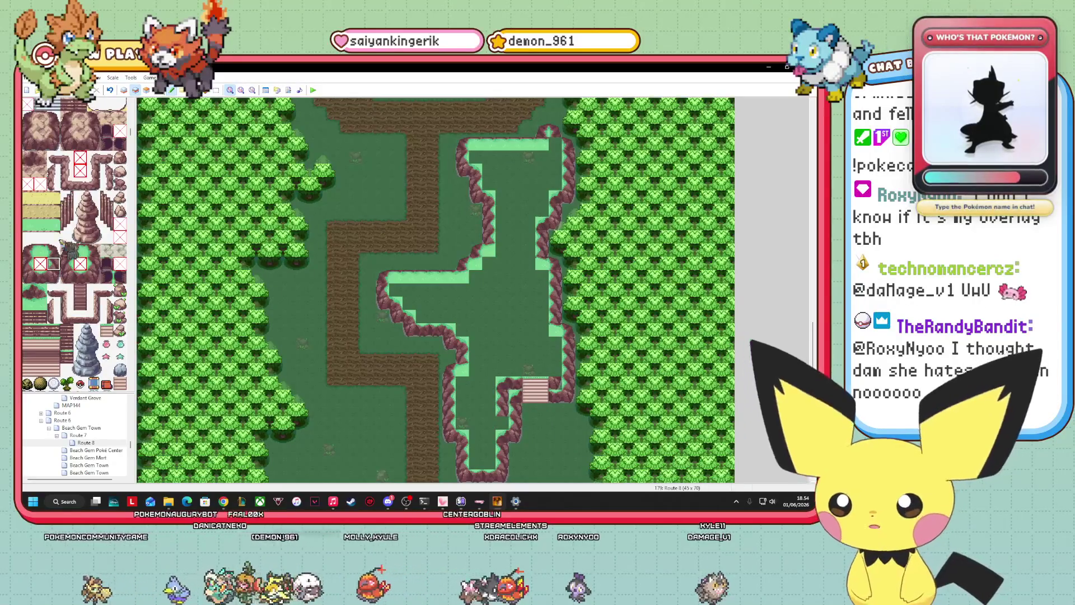
click(54, 277)
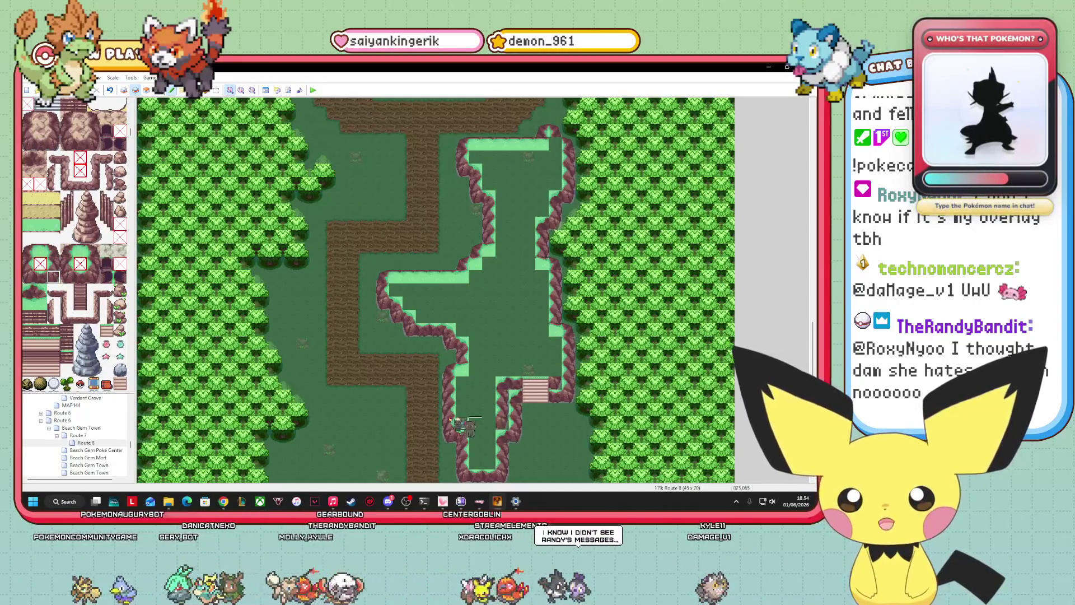
click(490, 423)
click(26, 290)
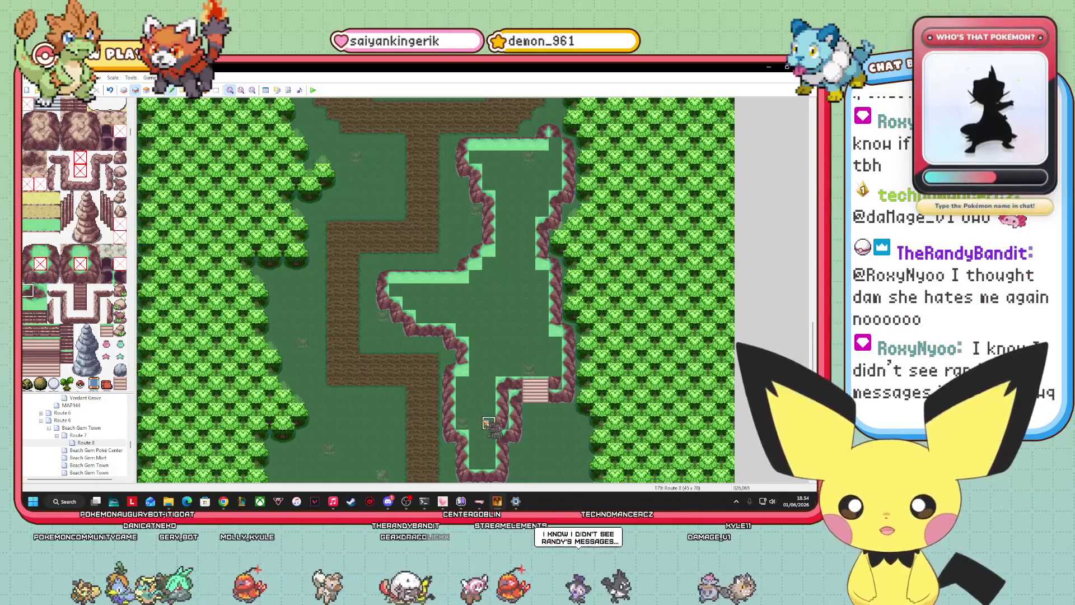
click(54, 276)
click(487, 462)
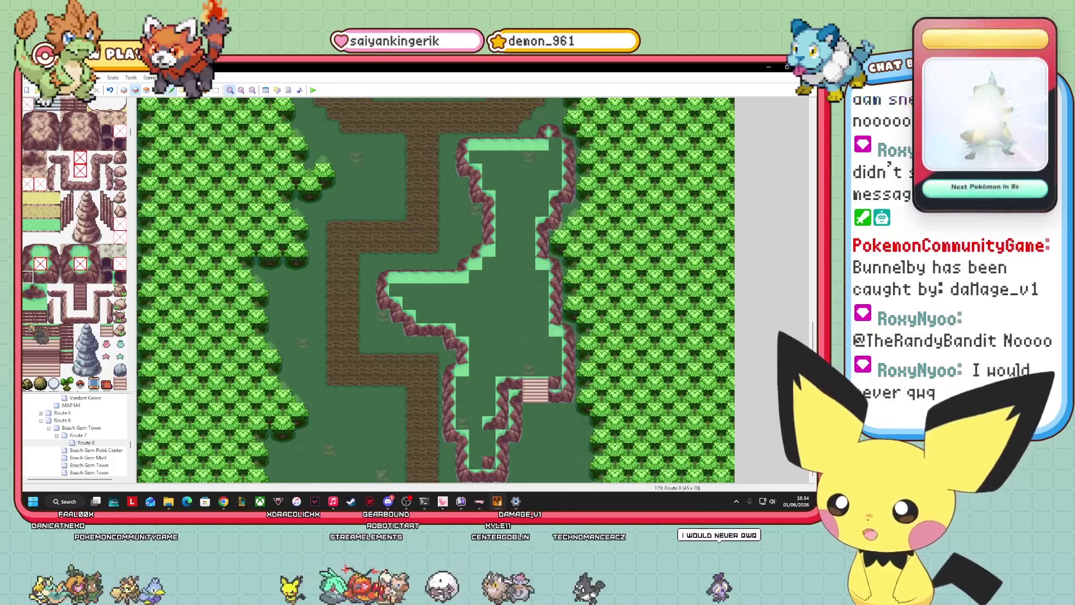
click(481, 462)
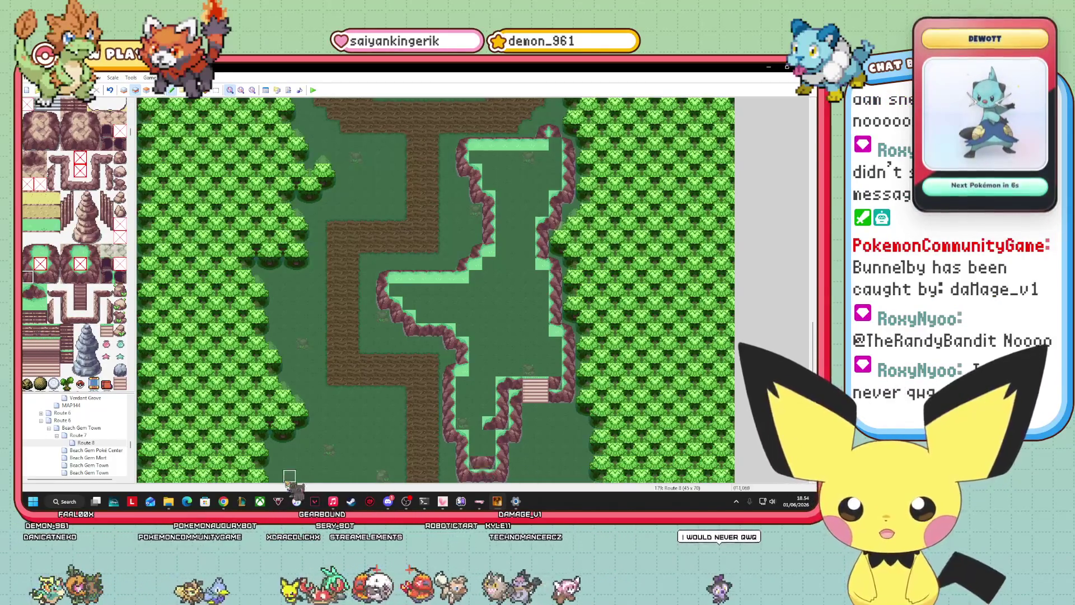
Repaint the rock edges near the ridge bottom and move the grey event elsewhere
click(53, 263)
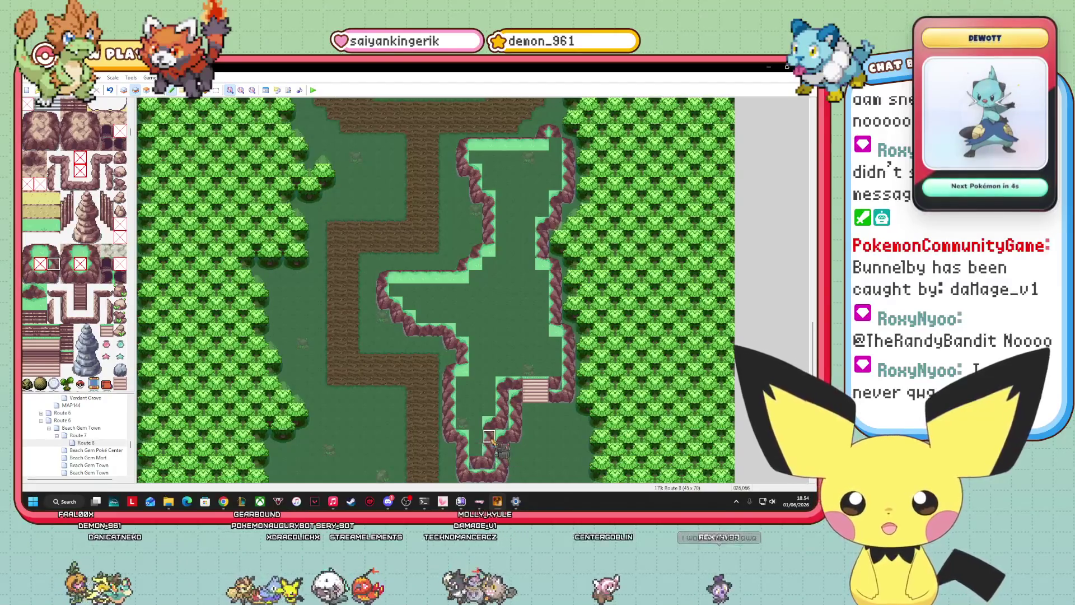
click(484, 442)
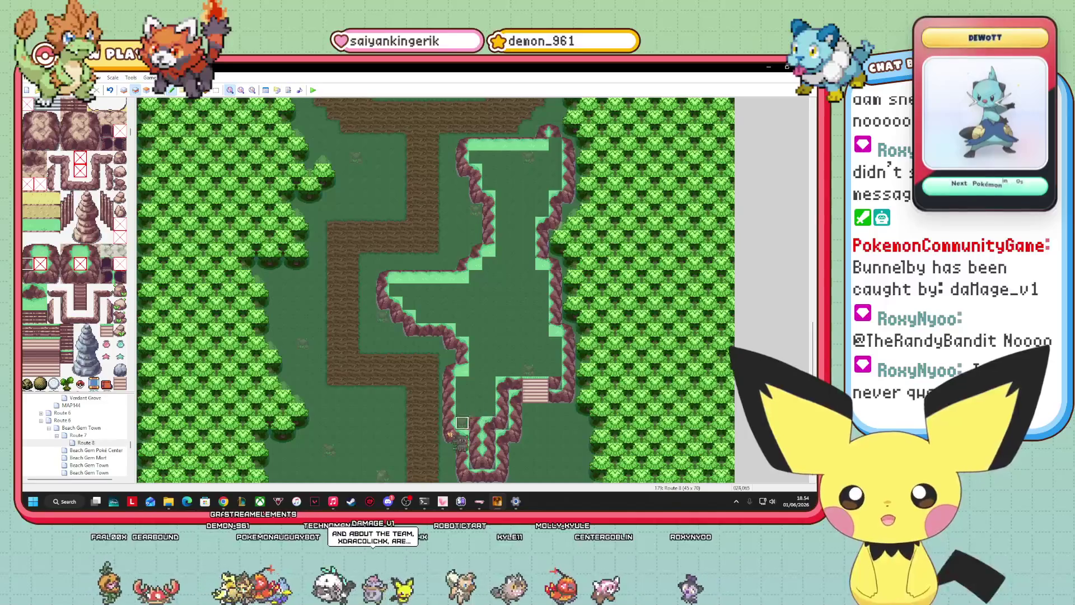
click(40, 290)
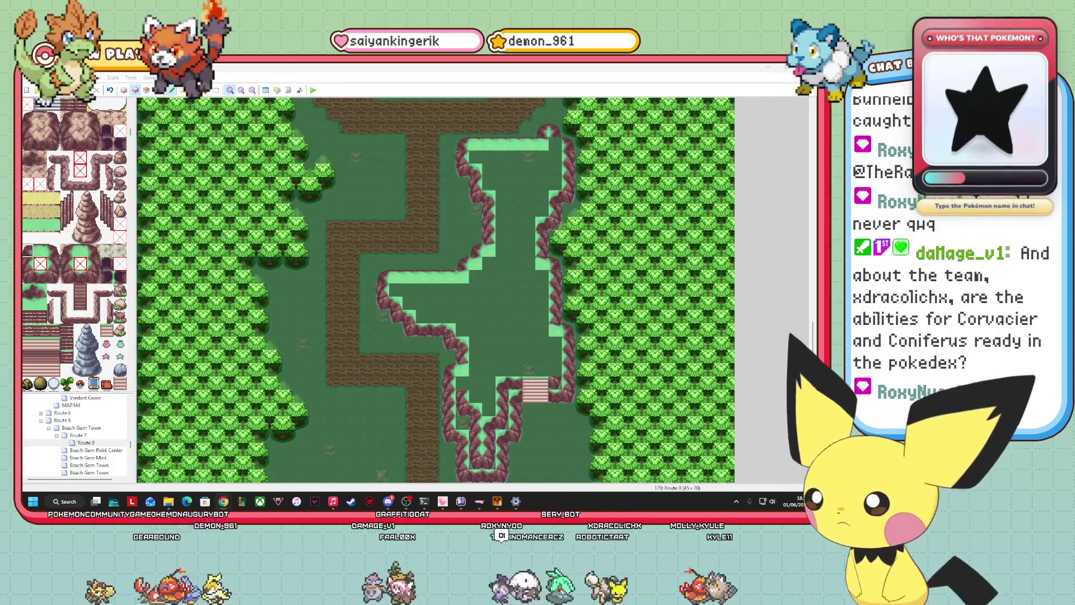
click(553, 430)
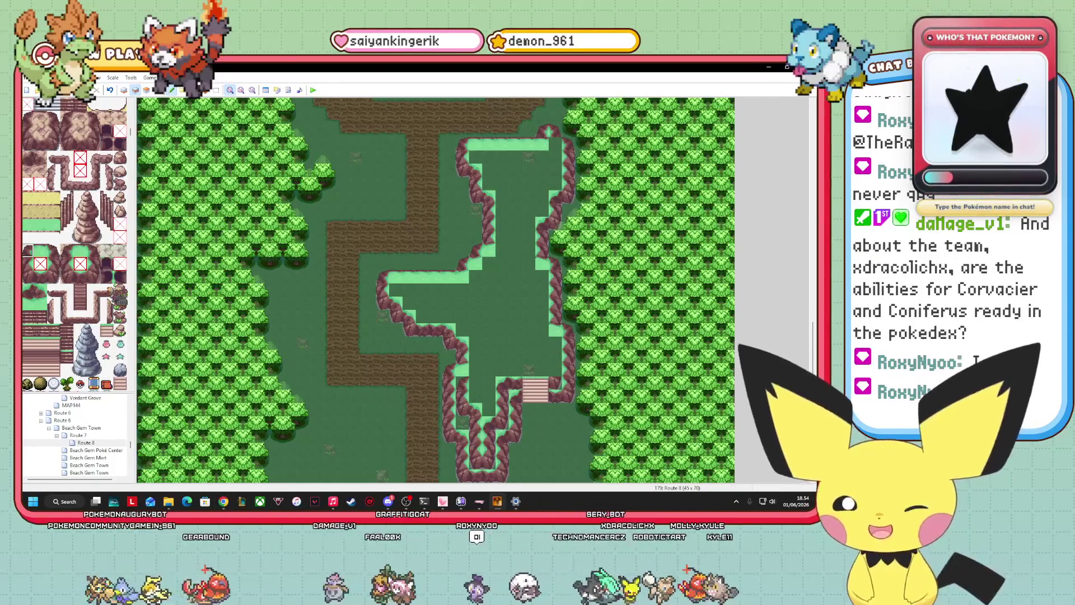
click(39, 303)
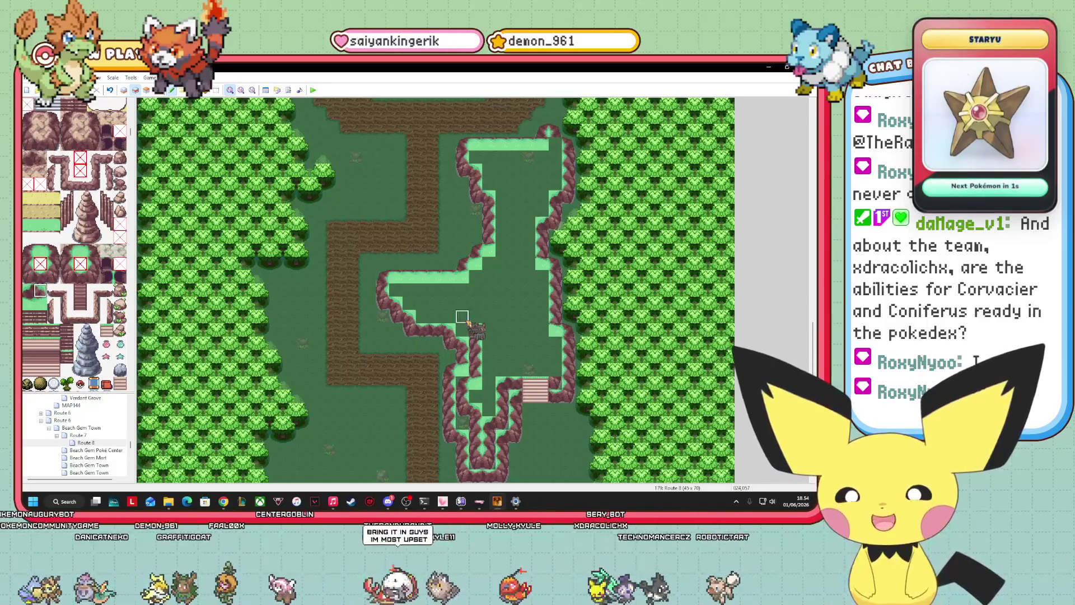
drag(529, 412, 144, 331)
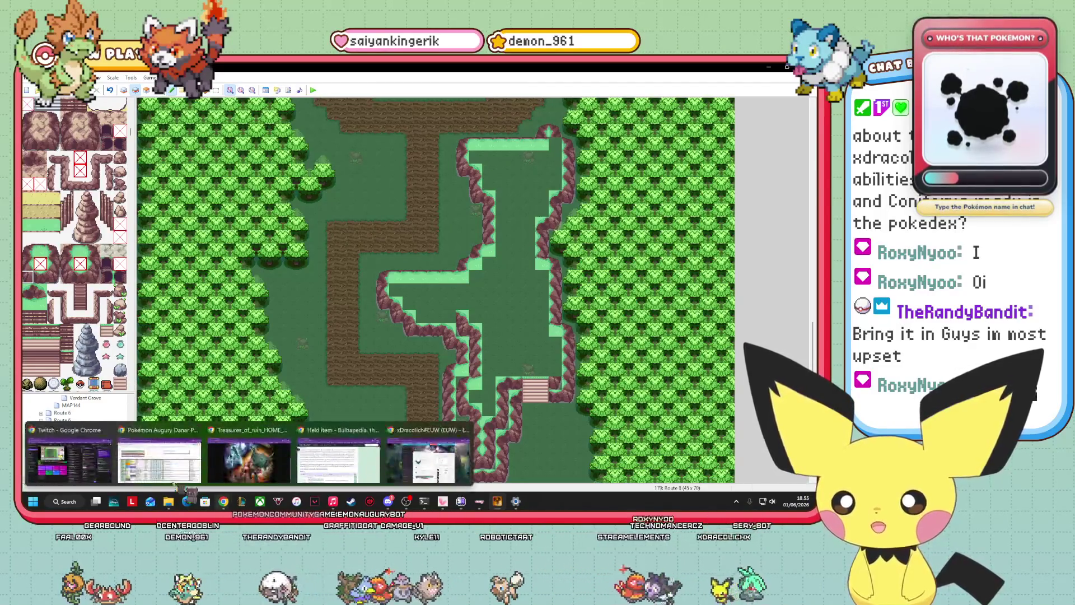
Show Corvice's row 141 with its Speed Boost cell in the Pokédex sheet, then go to the PBS folder
click(372, 464)
scroll(308, 365, down, 20)
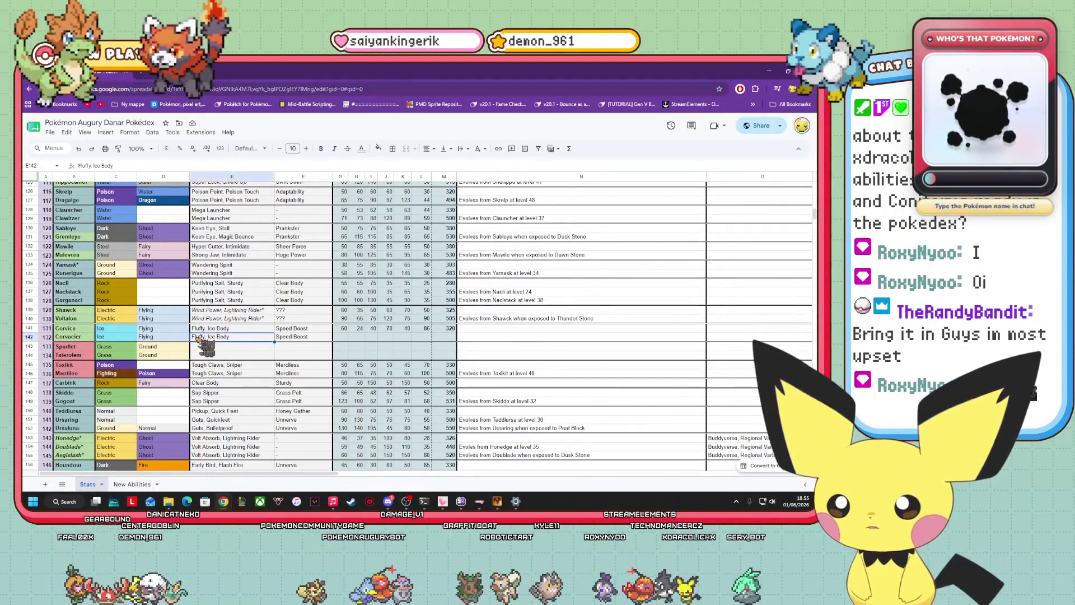
click(291, 330)
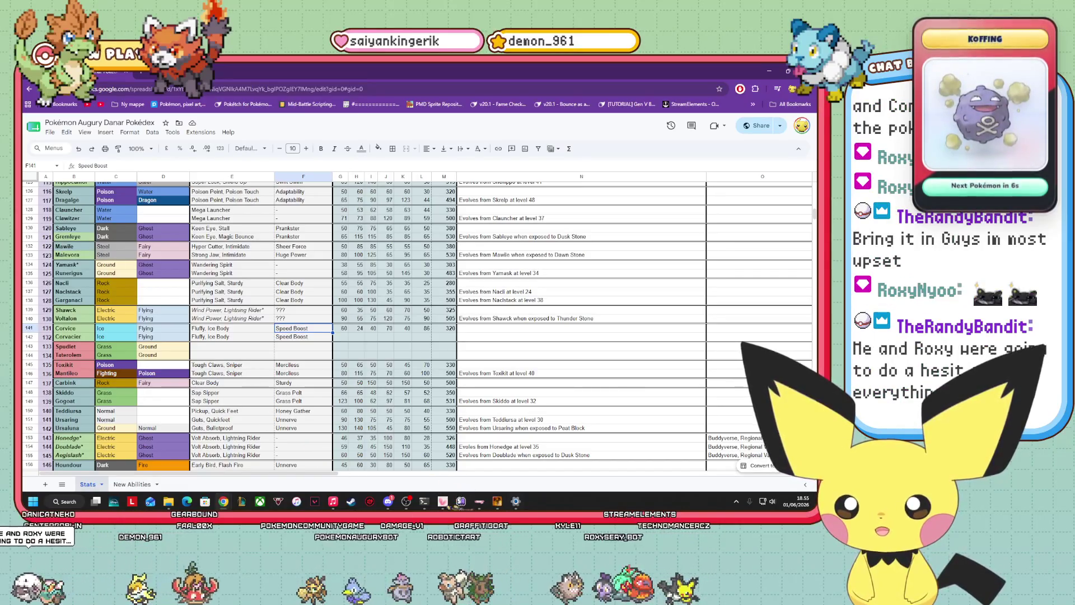
mouse_move(169, 501)
click(227, 464)
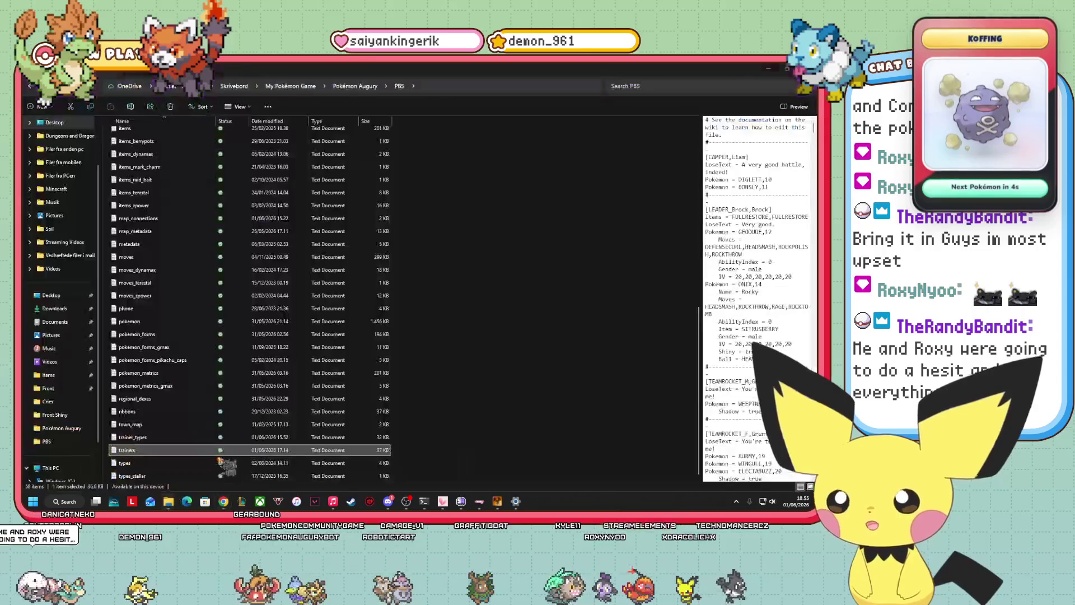
Open pokemon.txt and search it for 'corvice' to reach the Corvice entry
click(138, 324)
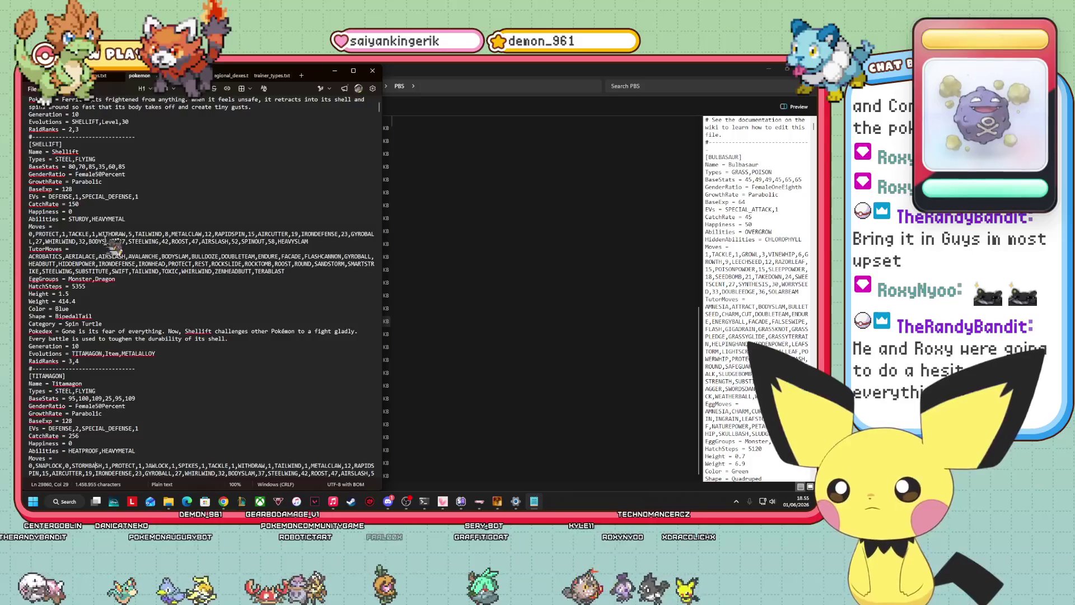
scroll(107, 241, up, 5)
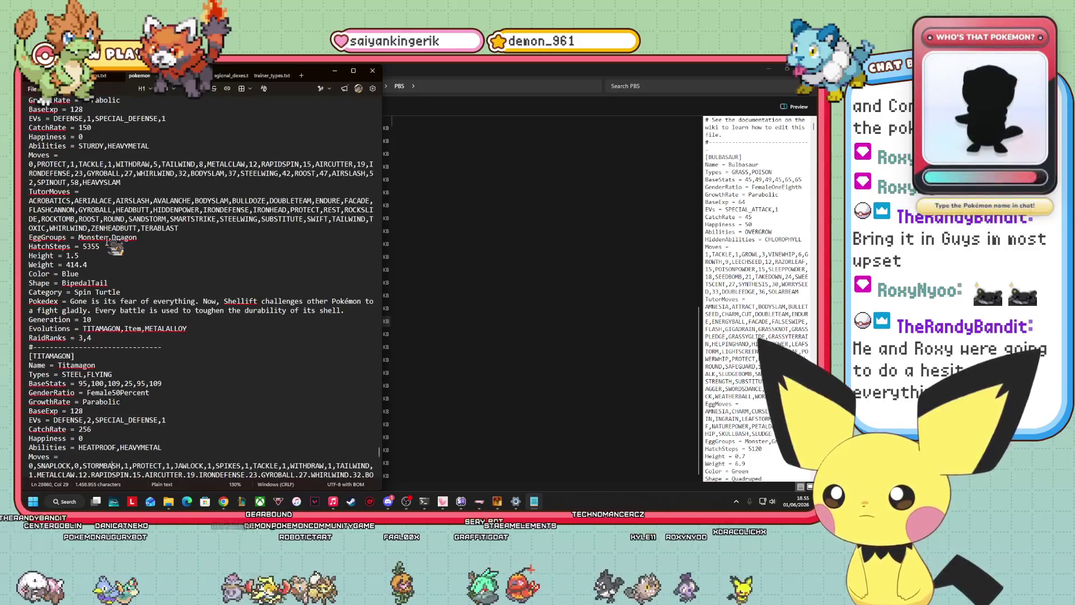
right_click(44, 94)
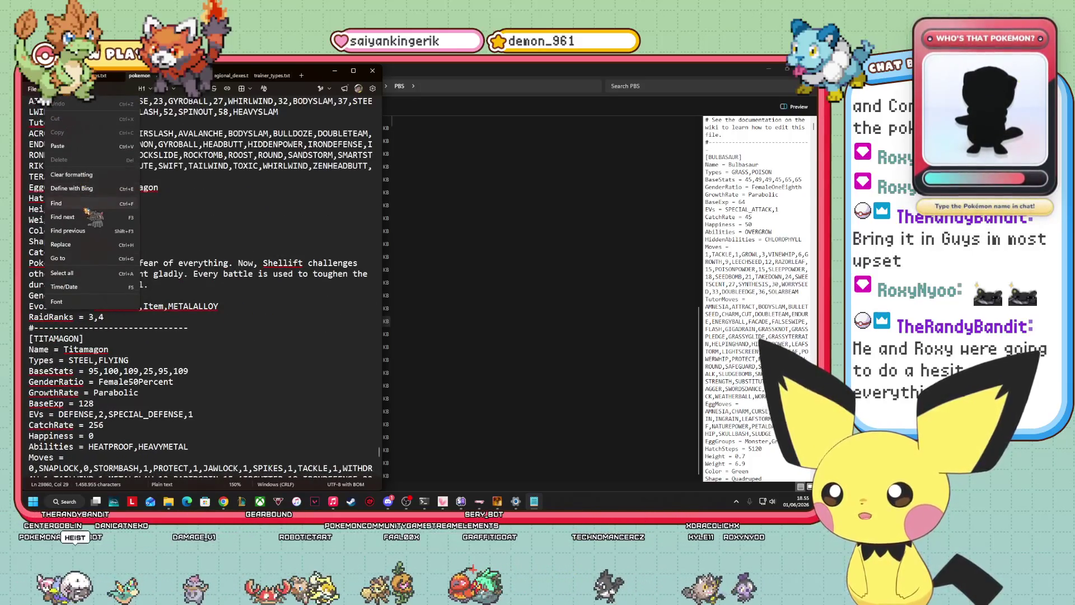
click(84, 199)
text(corvice)
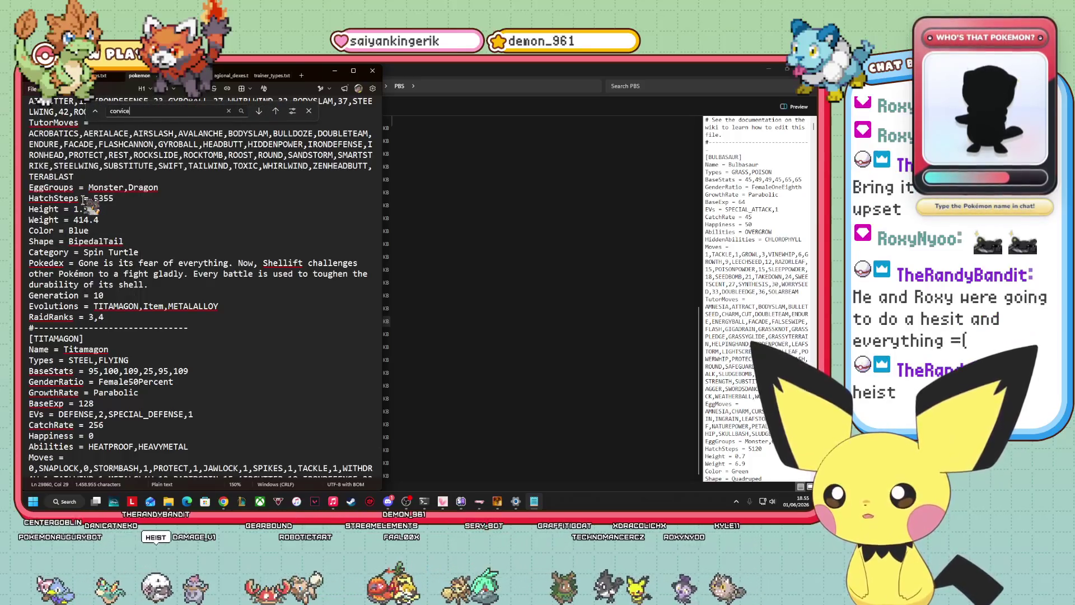
key(Return)
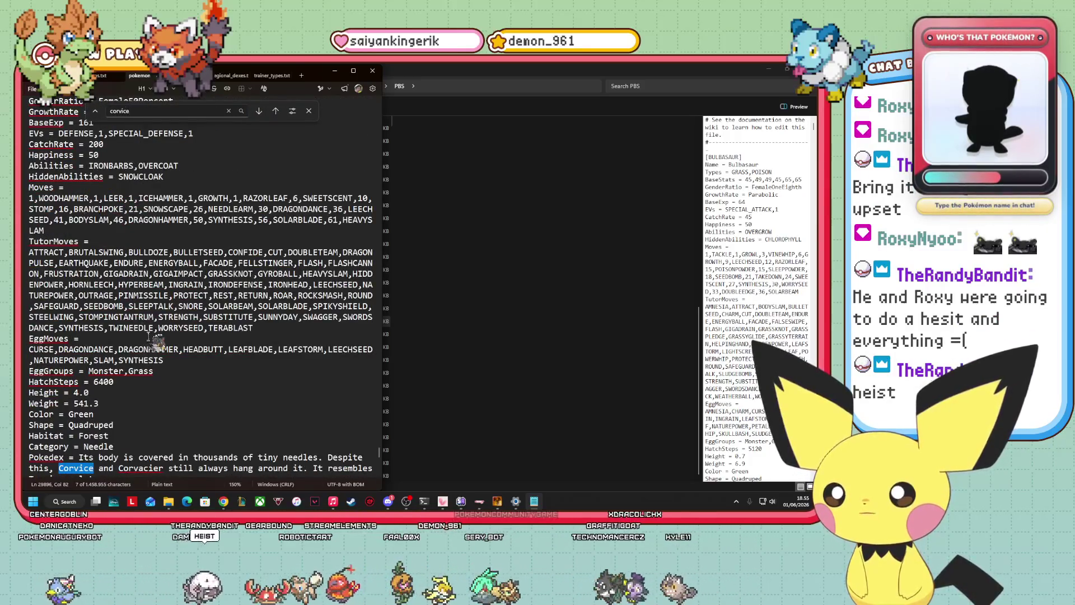
Scroll to the [CONIFERUS] entry, select IRONBARBS, and return to the Pokédex spreadsheet
scroll(151, 221, up, 3)
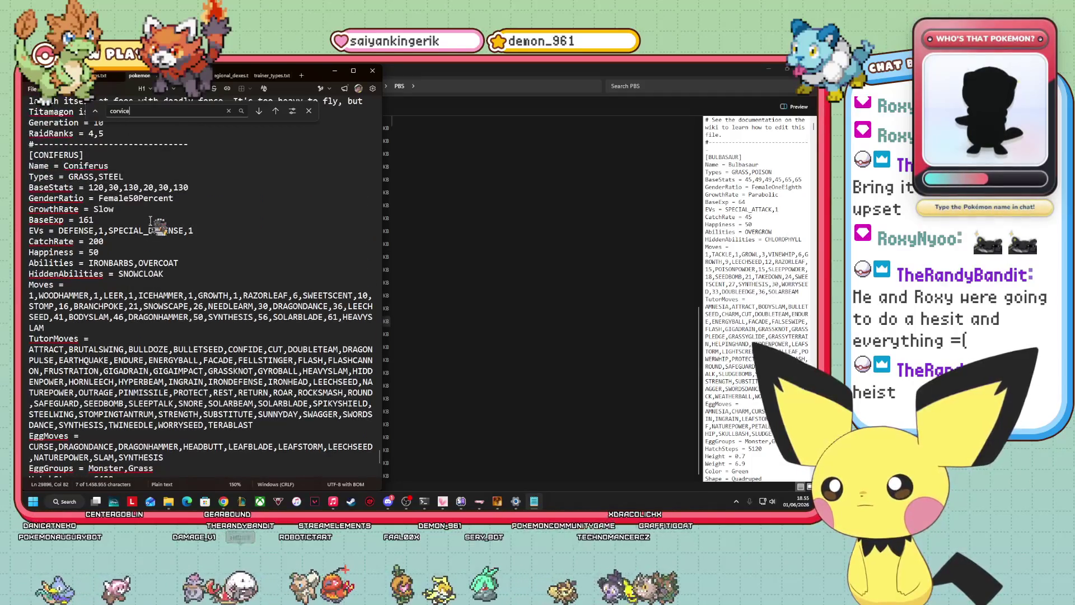
scroll(132, 206, down, 1)
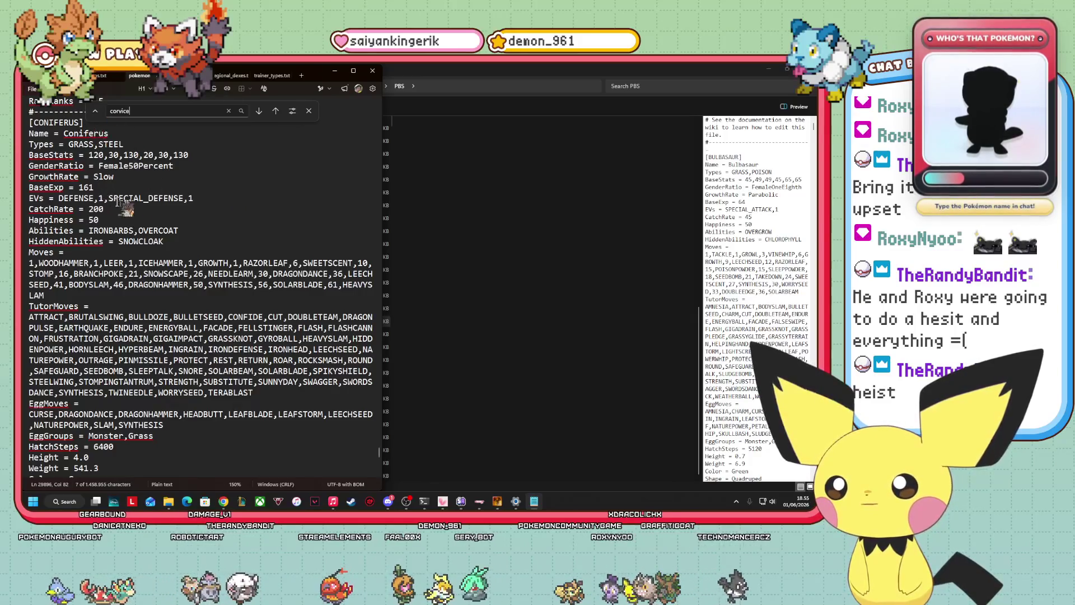
scroll(122, 202, up, 1)
drag(89, 263, 130, 262)
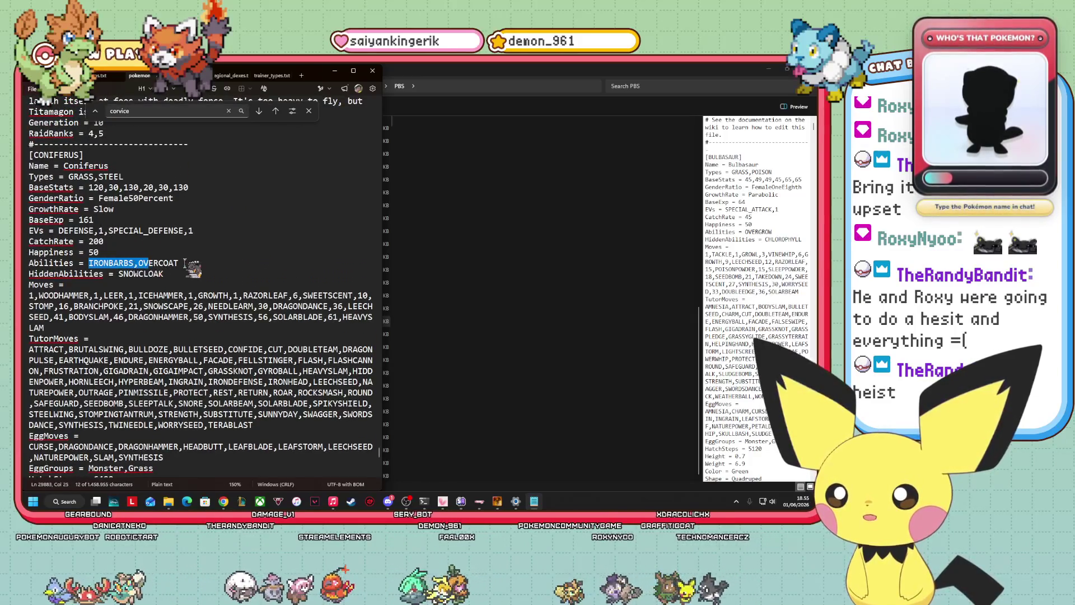
mouse_move(223, 501)
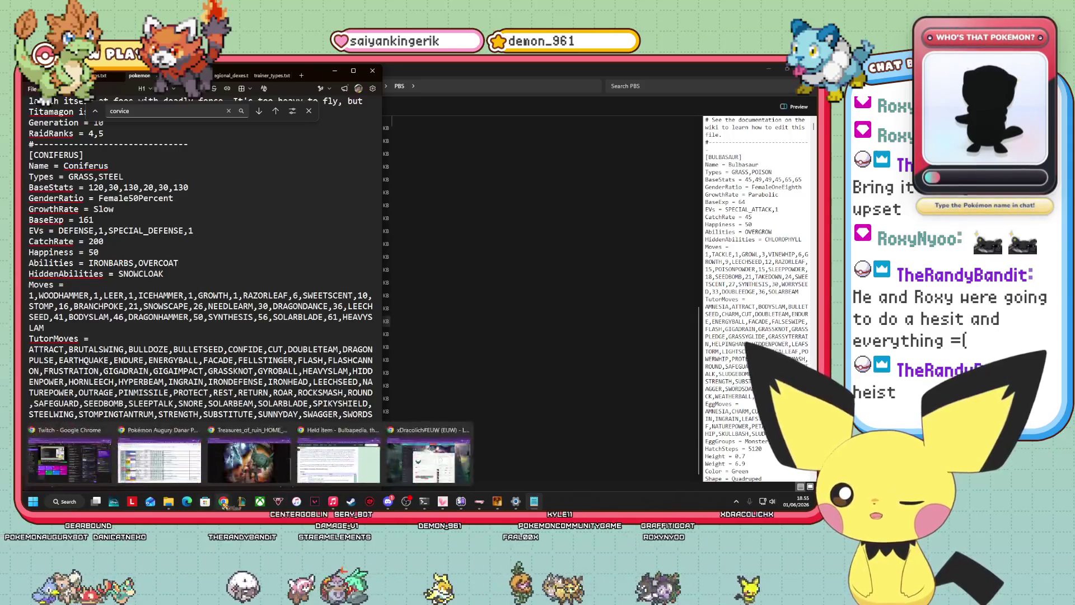
click(149, 445)
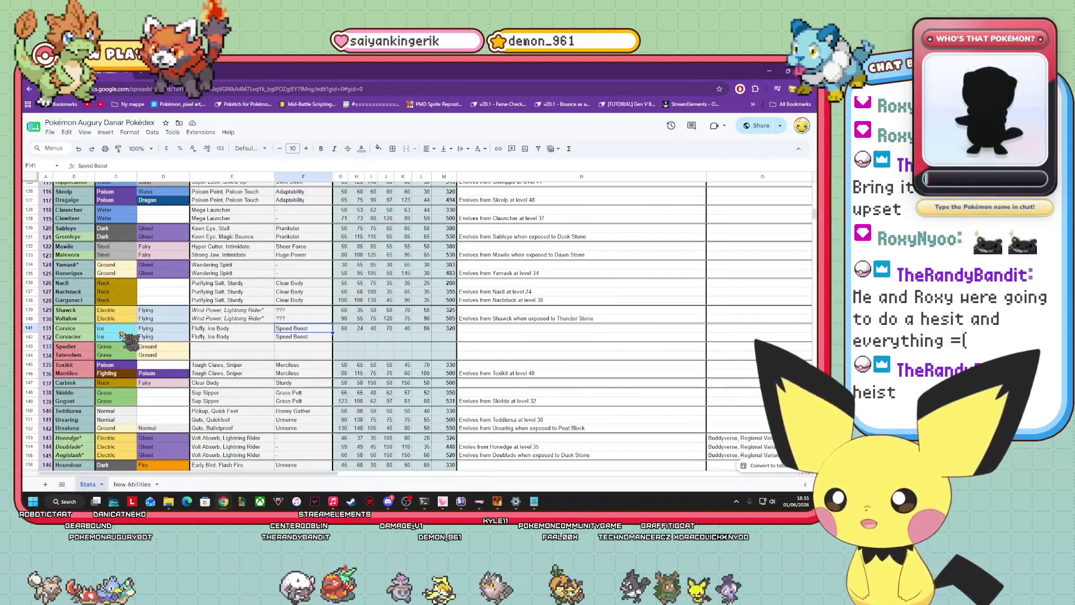
Scroll down to Coniferus's row and select its abilities cell after checking the data file
scroll(124, 338, down, 7)
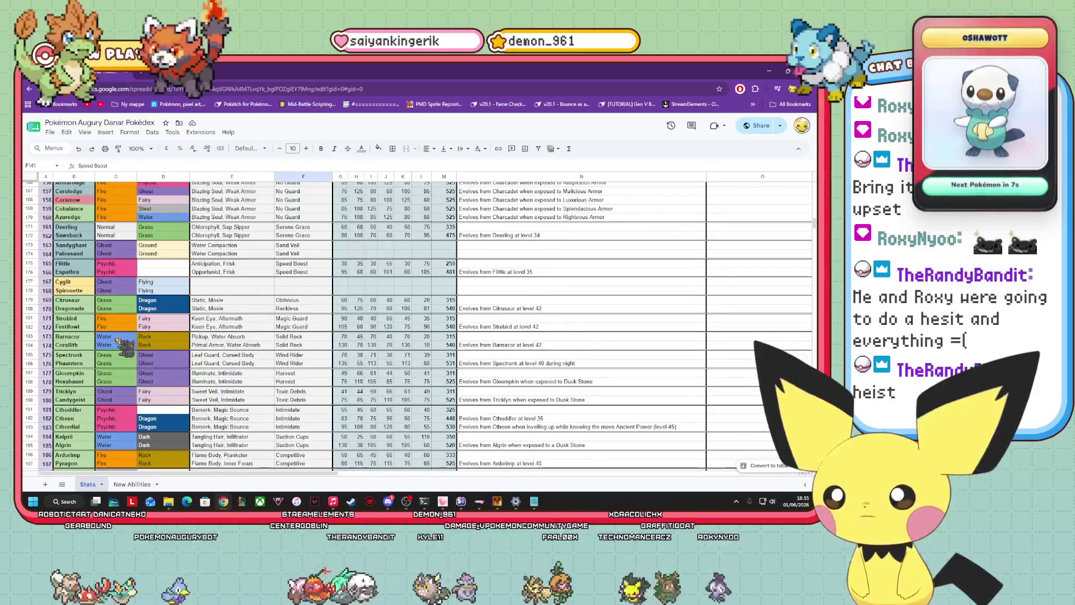
scroll(122, 347, down, 10)
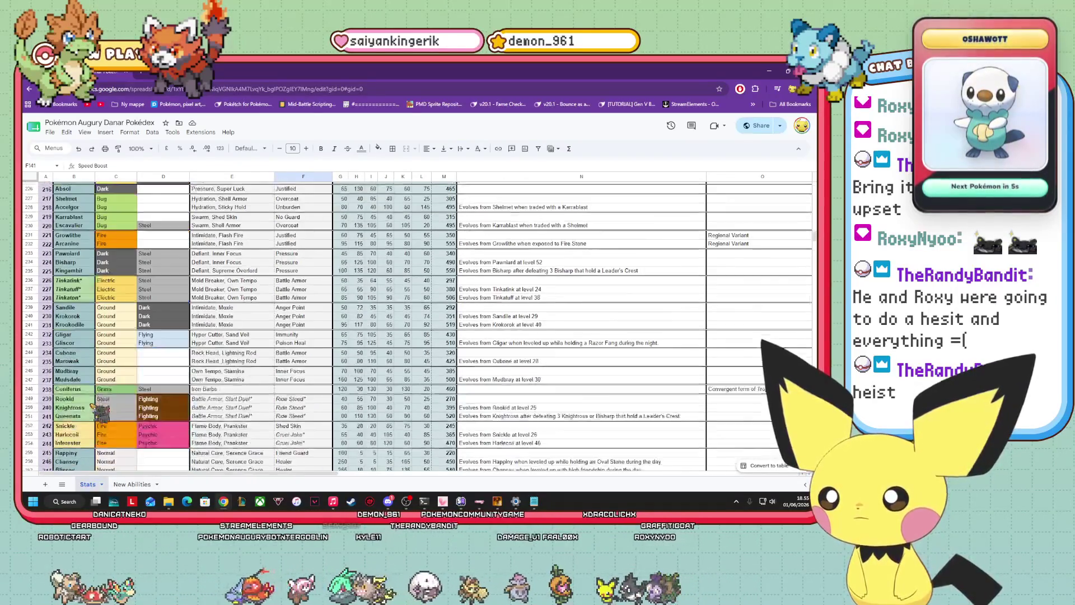
scroll(100, 413, down, 2)
click(218, 309)
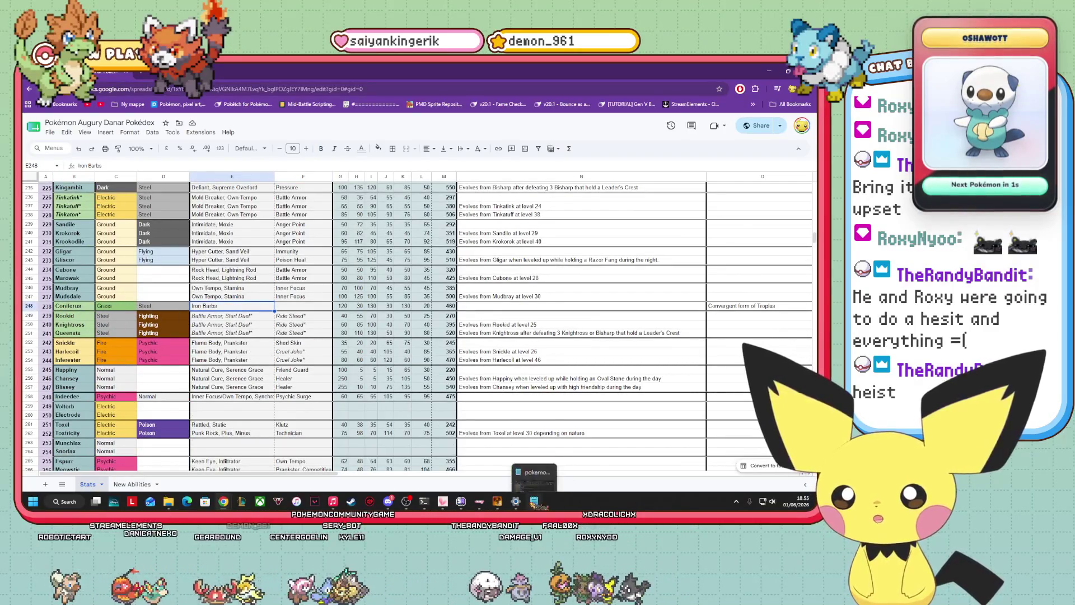
click(535, 502)
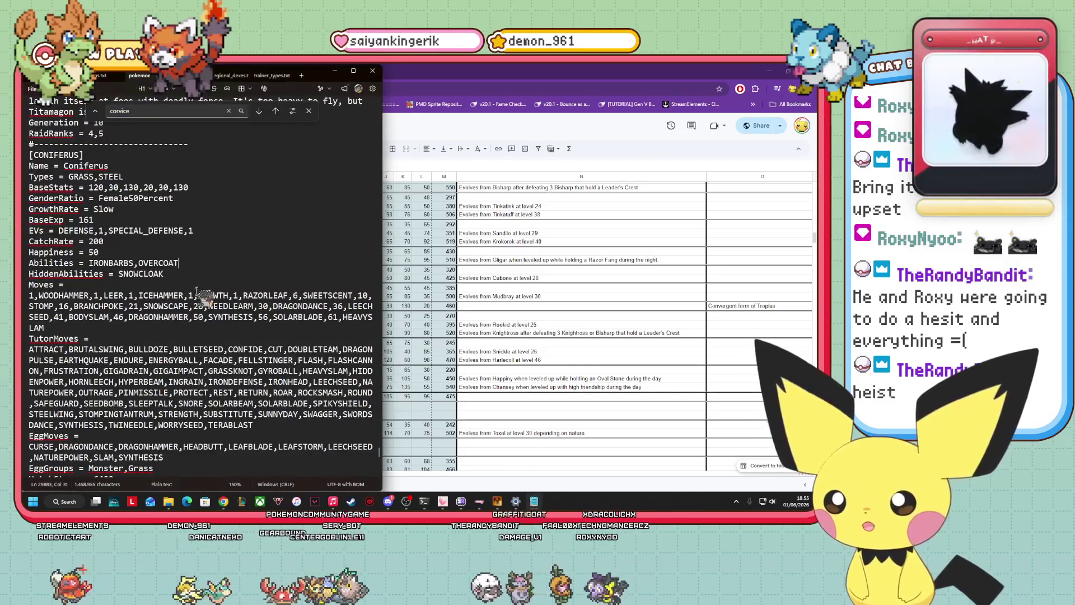
click(492, 371)
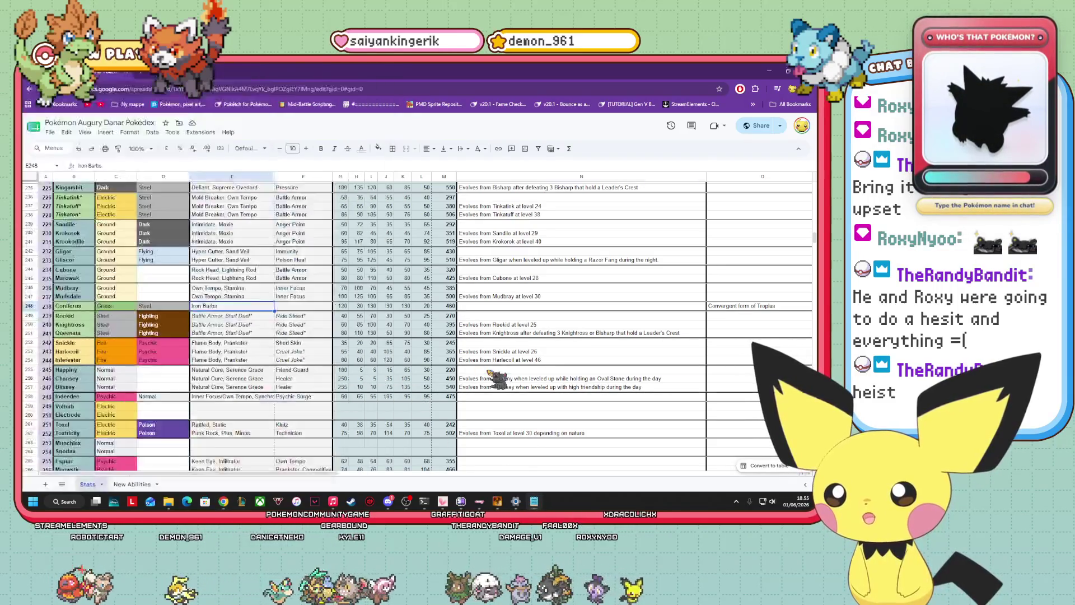
click(241, 308)
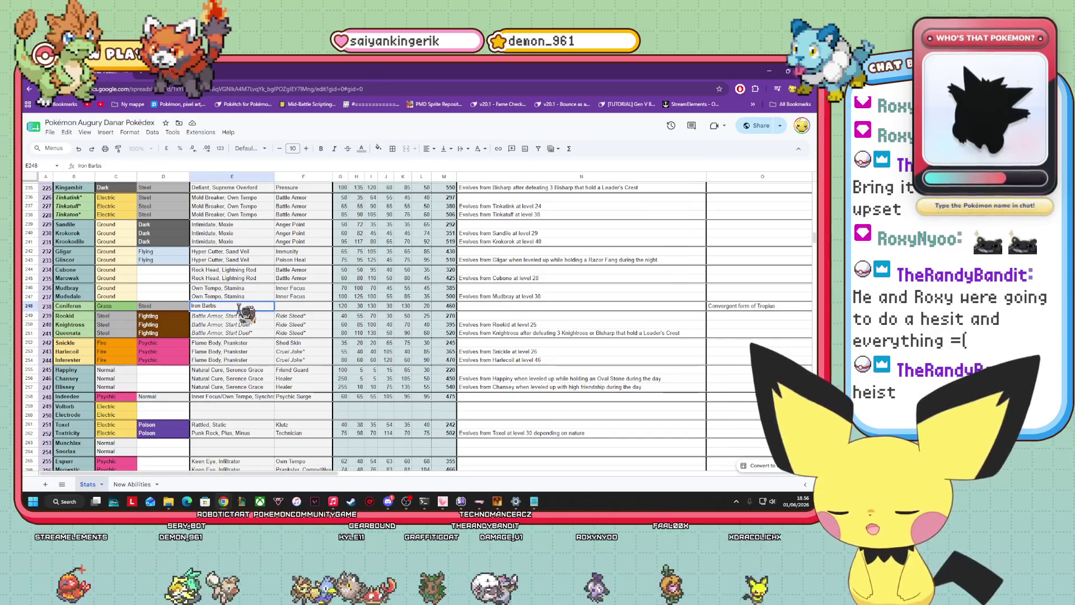
Enter Overcoat as Coniferus's second ability and Snow Cloak as its hidden ability
text(,Overcoa)
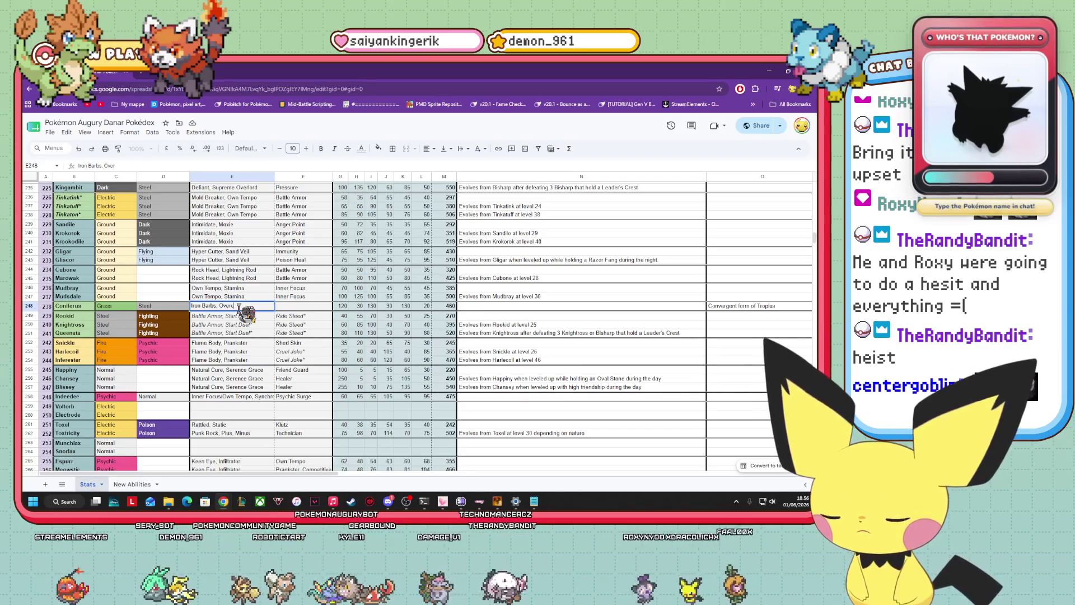
text(t)
key(Tab)
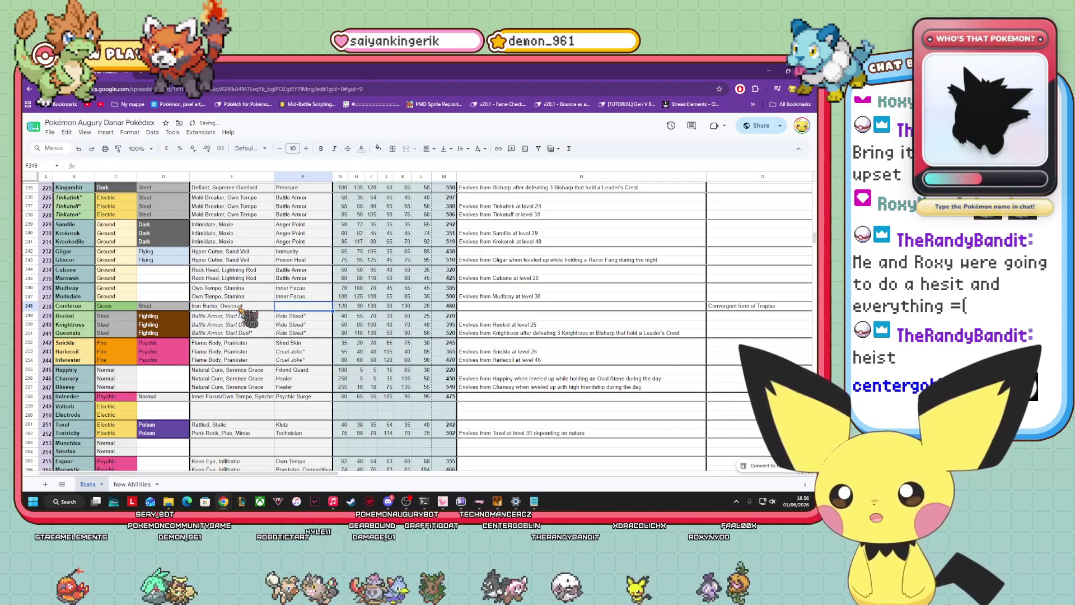
text(Snow )
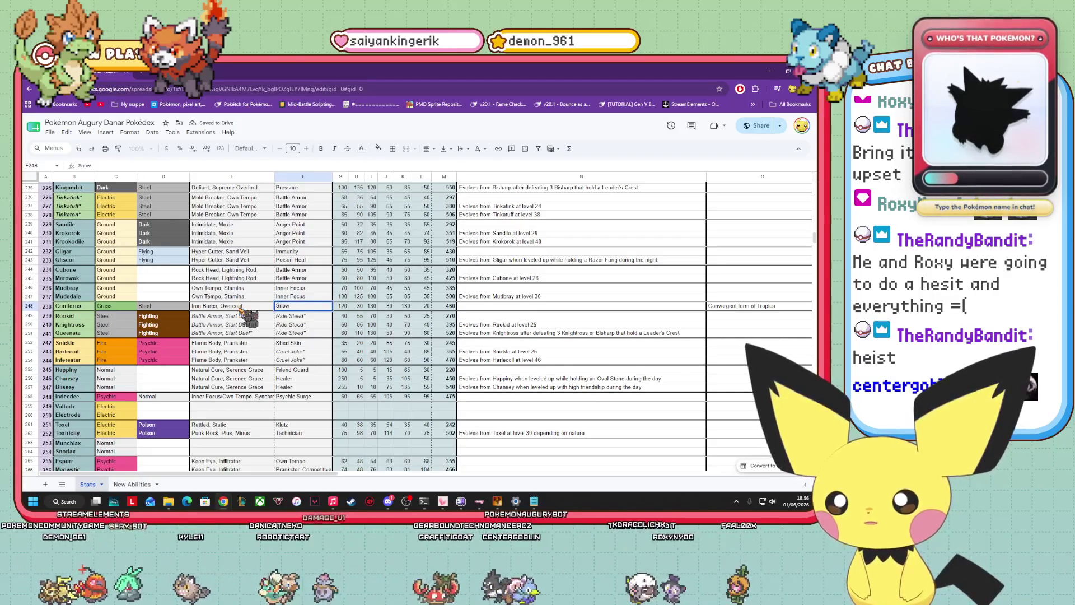
text(Cloak)
key(Return)
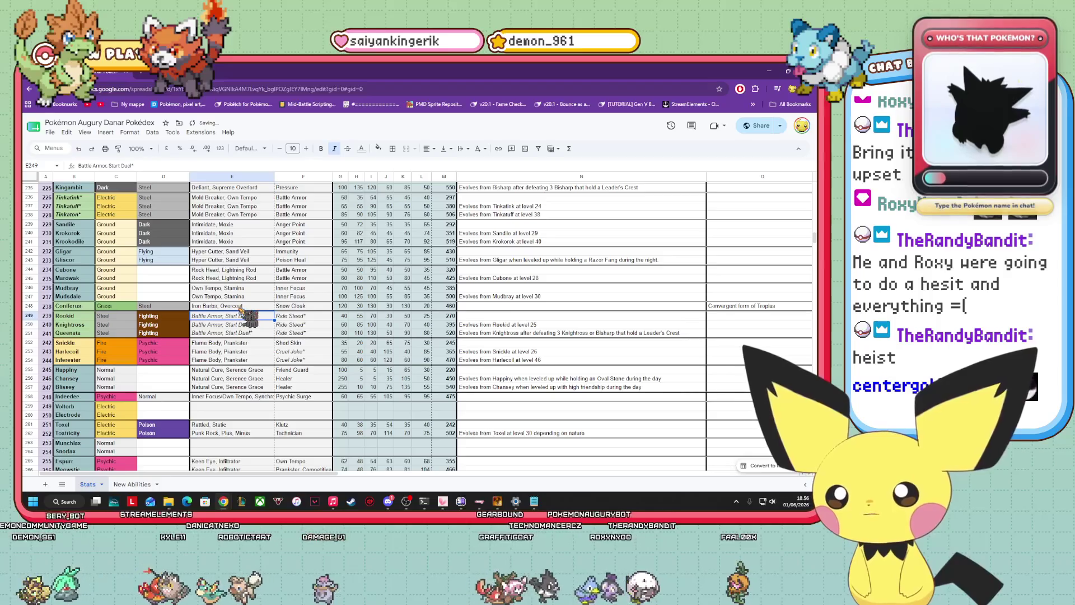
click(303, 307)
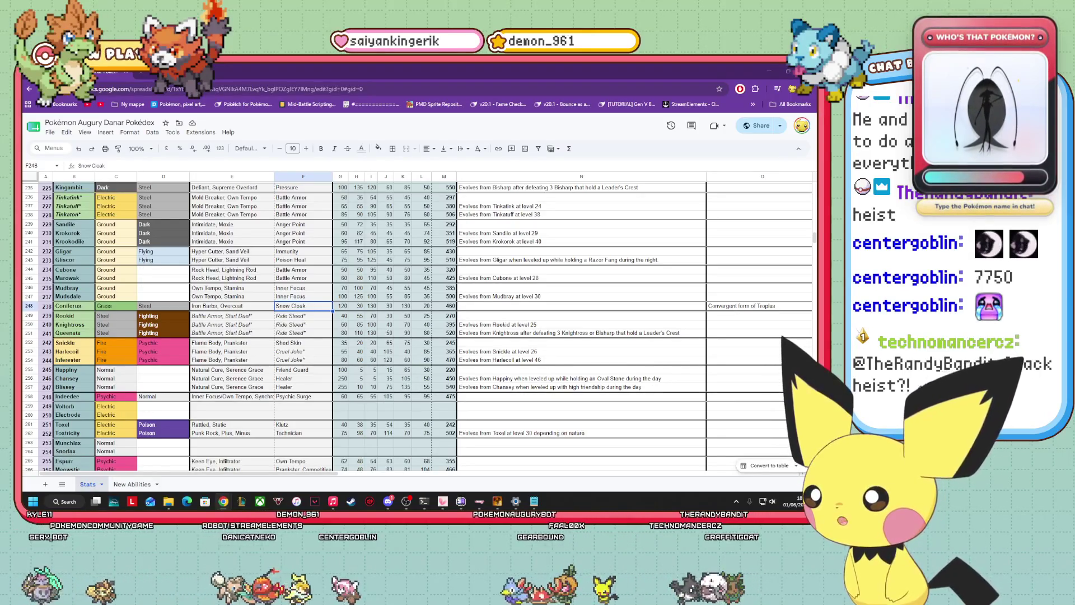
Select Corvice's abilities cell in row 141 and bring up the Pokémon data file
click(403, 387)
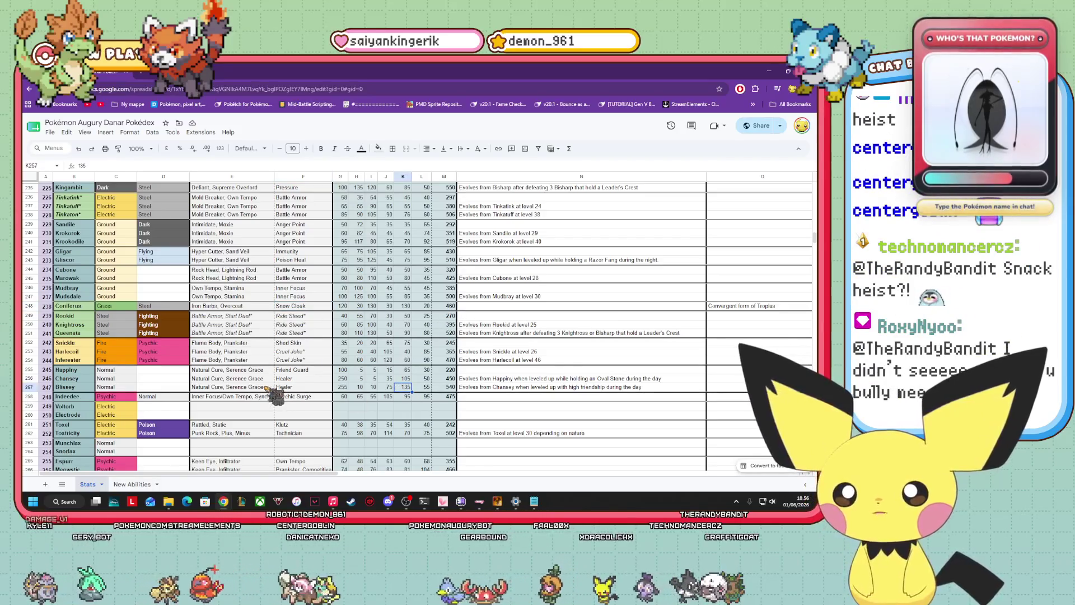
scroll(274, 378, up, 15)
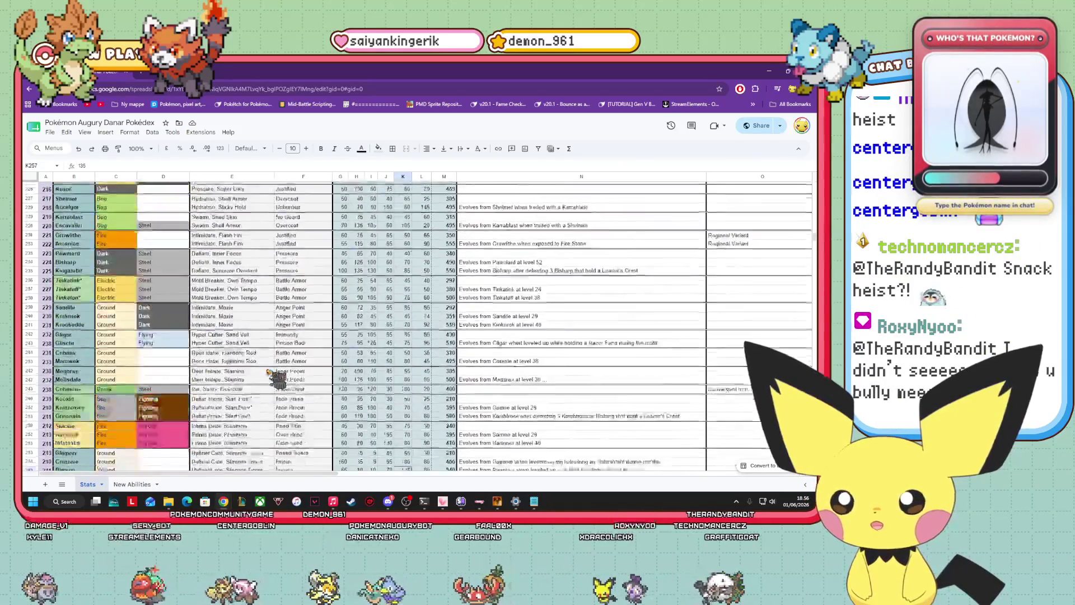
scroll(275, 378, up, 20)
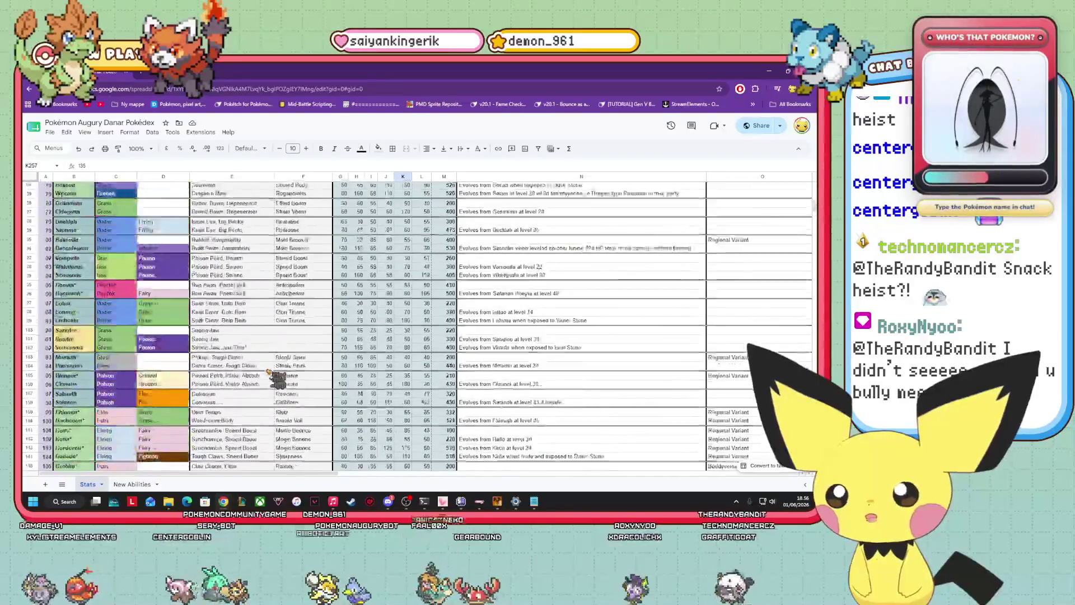
scroll(273, 377, down, 6)
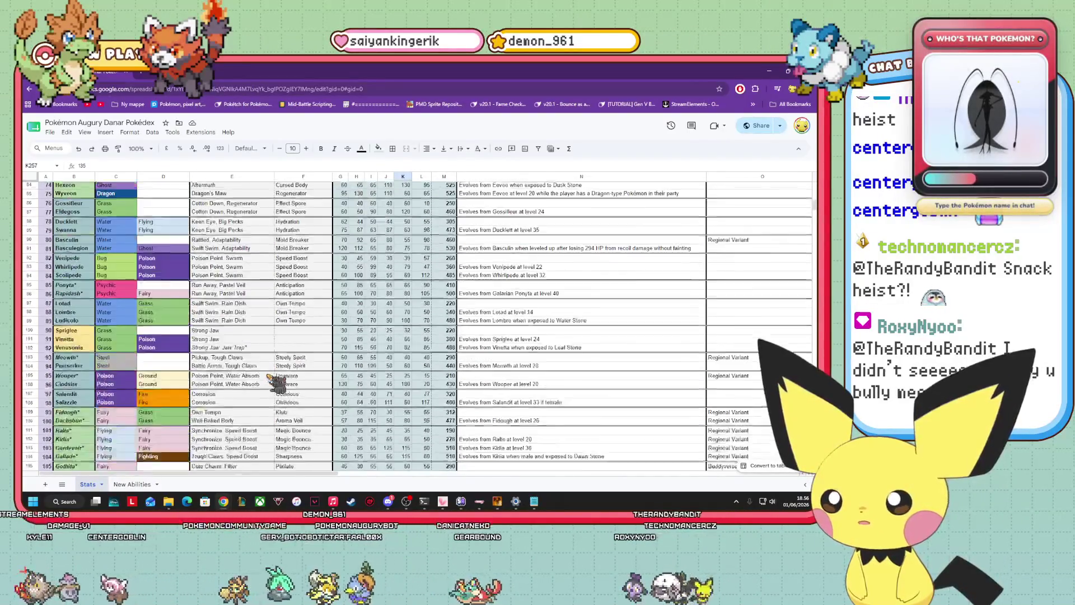
scroll(274, 381, down, 9)
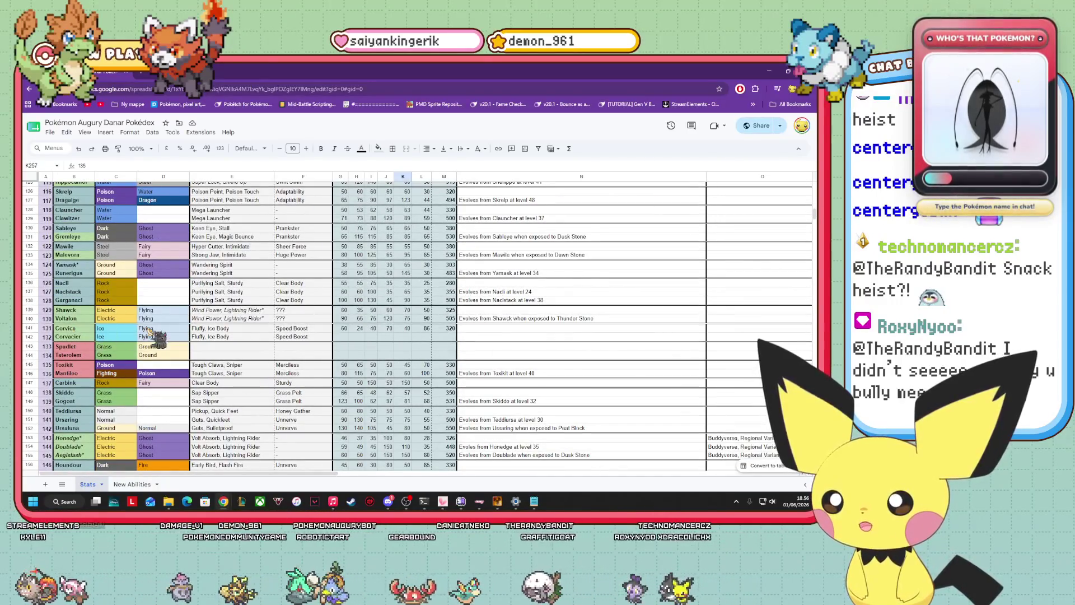
click(208, 330)
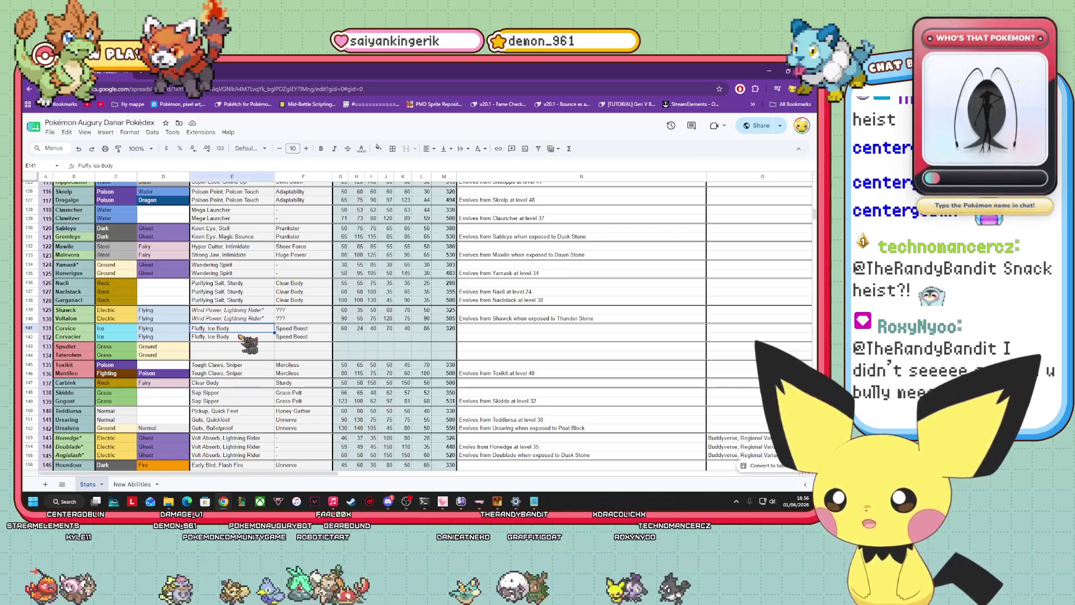
key(alt+Tab)
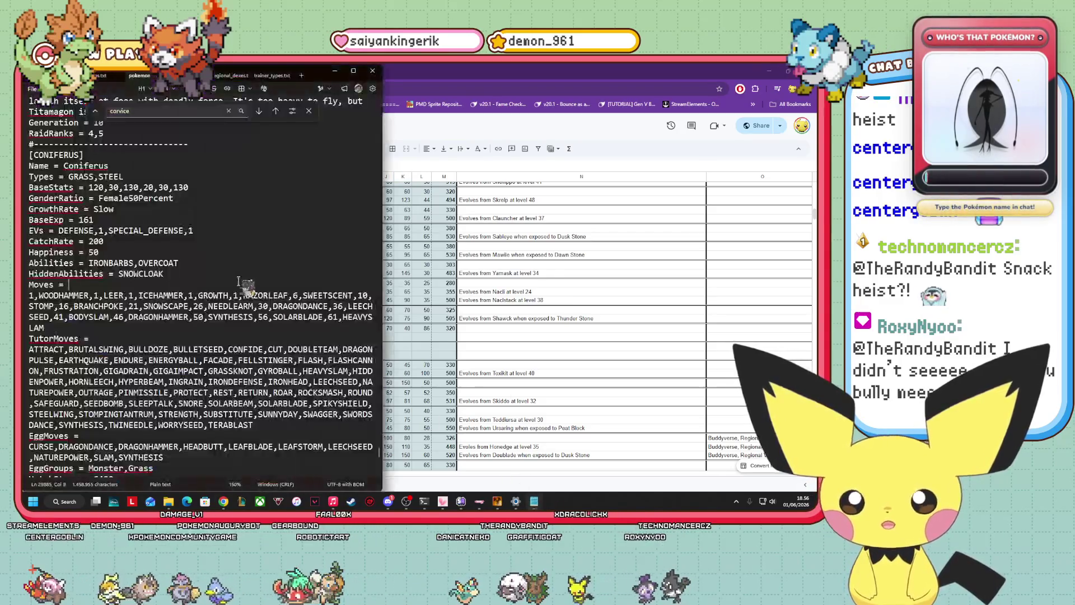
Search the data file for 'corvice' to reach the [CORVICE] entry's abilities line
click(177, 111)
key(Return)
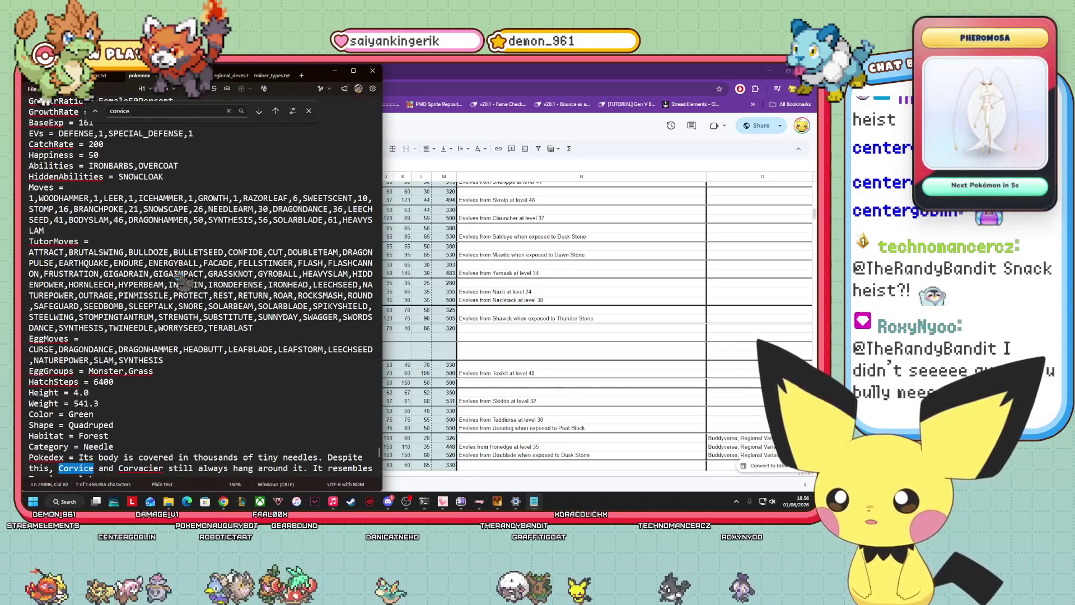
key(Return)
click(224, 209)
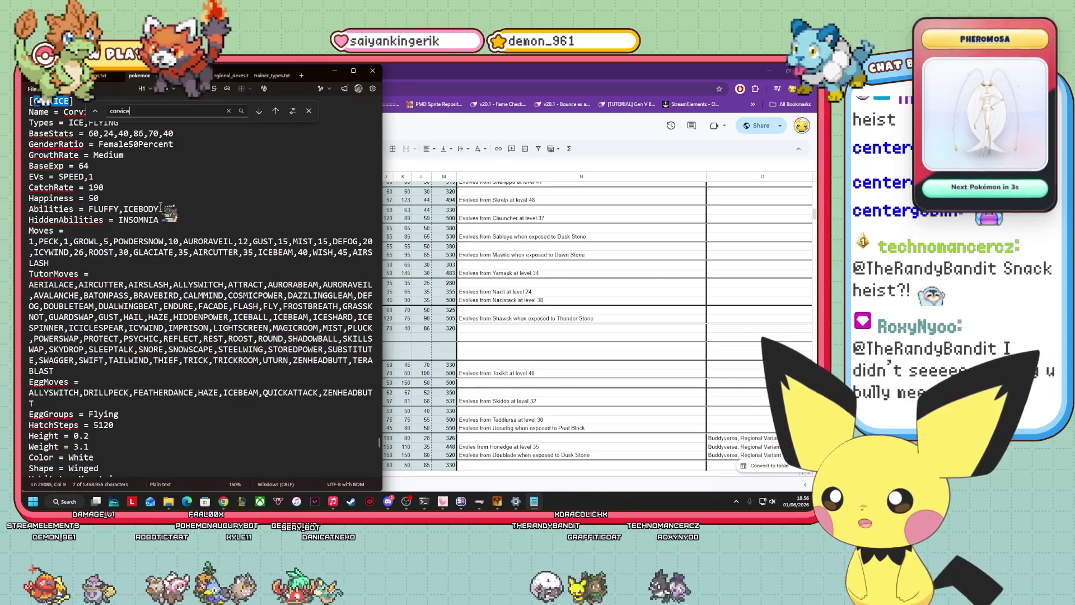
Move the data file aside and select Corvice's hidden ability cell in the spreadsheet
mouse_move(313, 78)
mouse_down()
mouse_move(714, 77)
mouse_move(726, 101)
mouse_move(762, 101)
mouse_up()
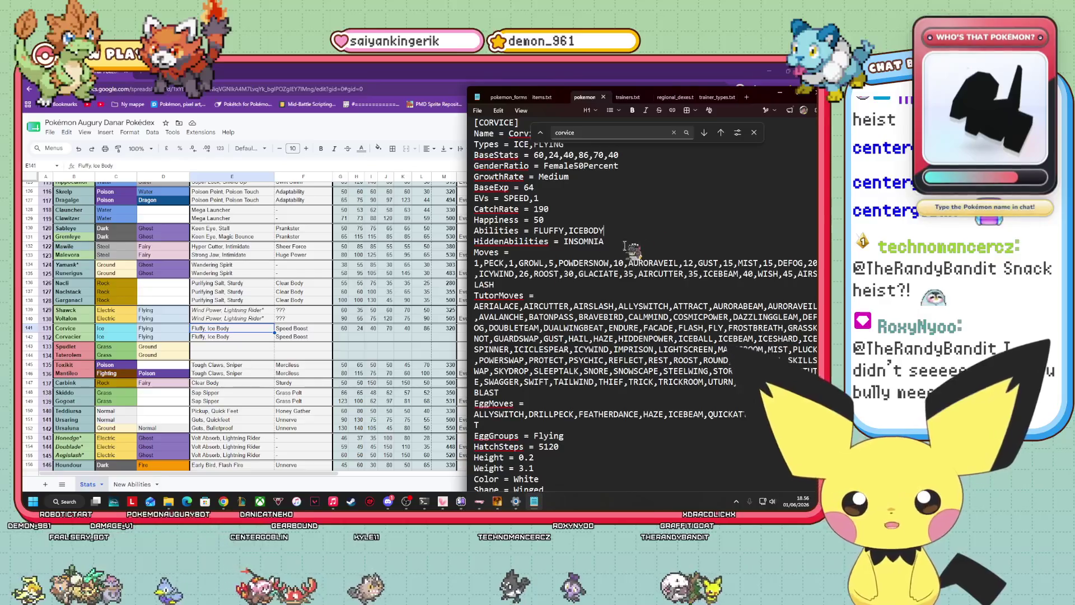
scroll(627, 247, down, 10)
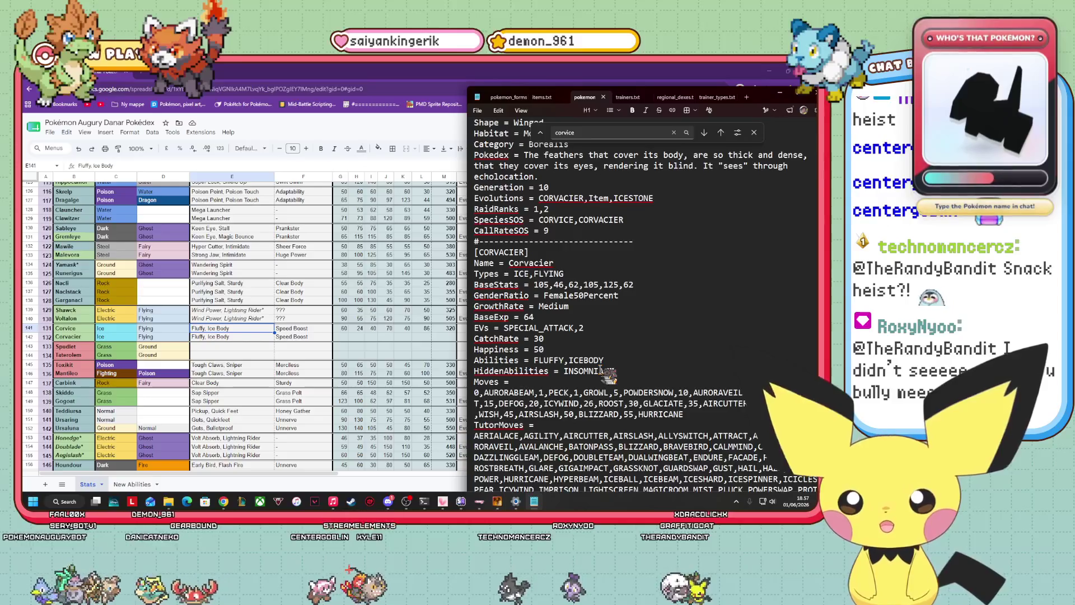
scroll(601, 370, up, 9)
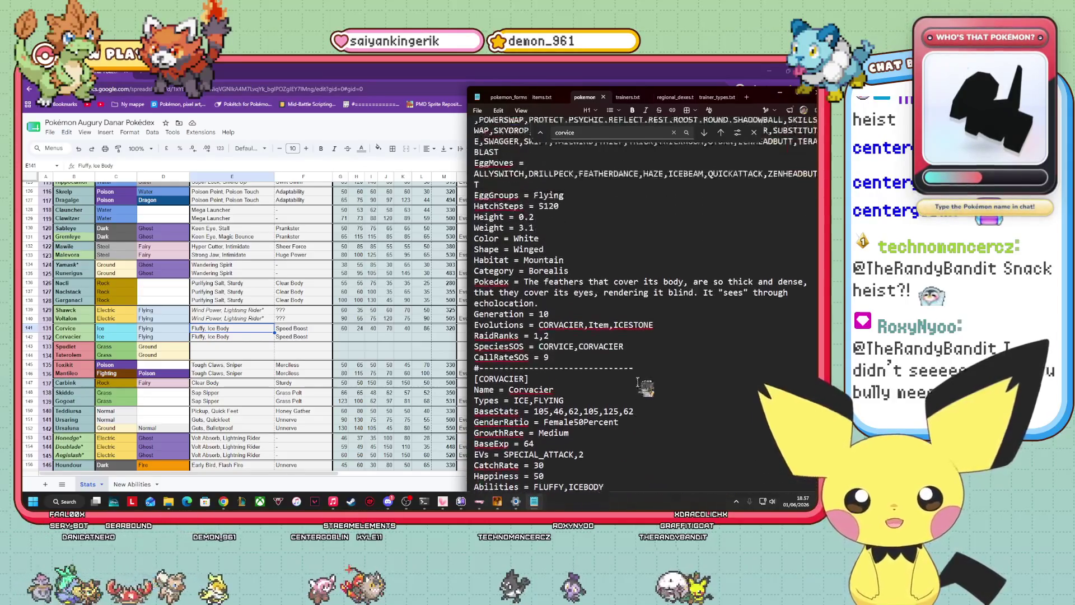
scroll(609, 252, down, 2)
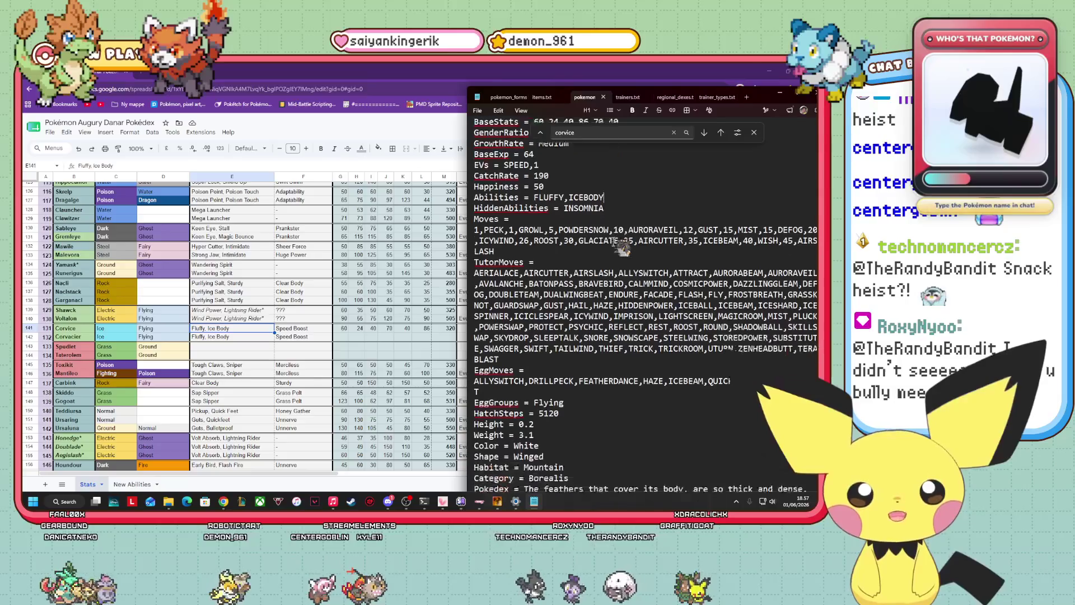
click(300, 365)
click(307, 329)
Enter Insomnia as the hidden ability for Corvice and, via autocomplete, for Corvacier
text(S)
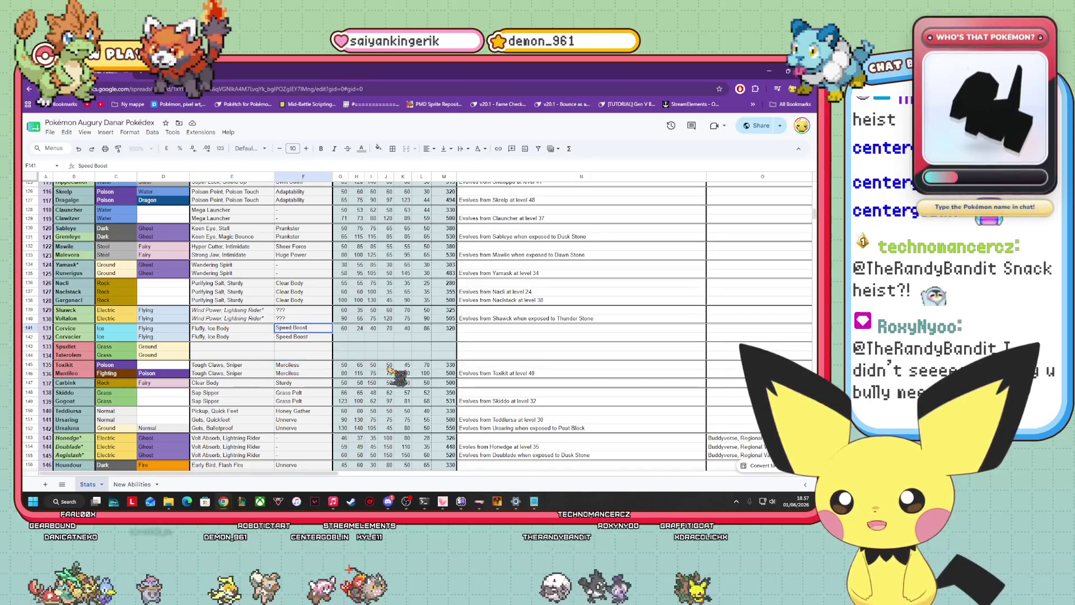
key(BackSpace)
text(Insomnia)
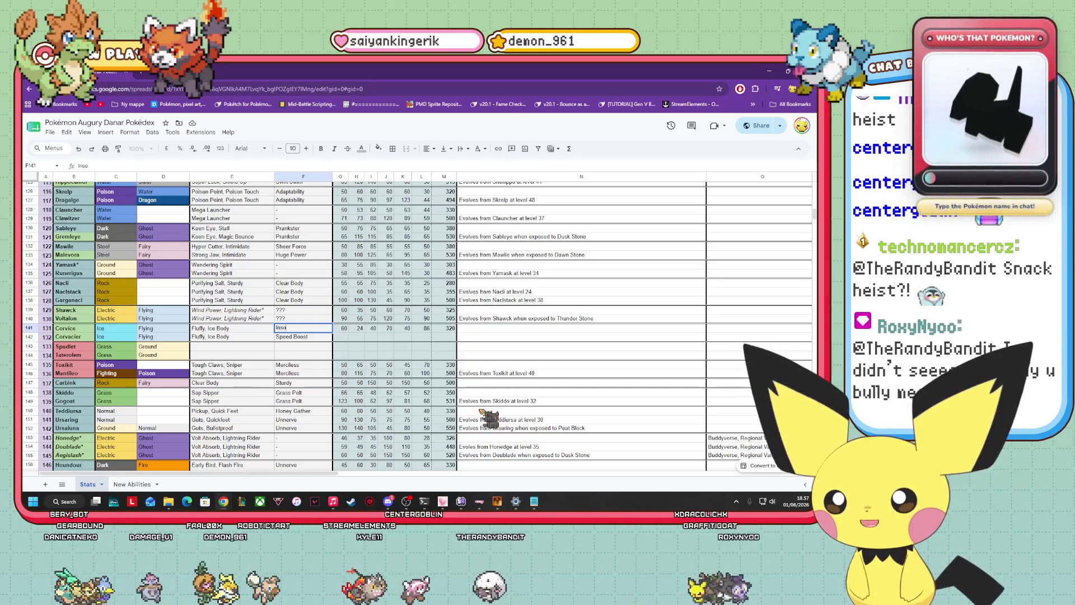
key(Return)
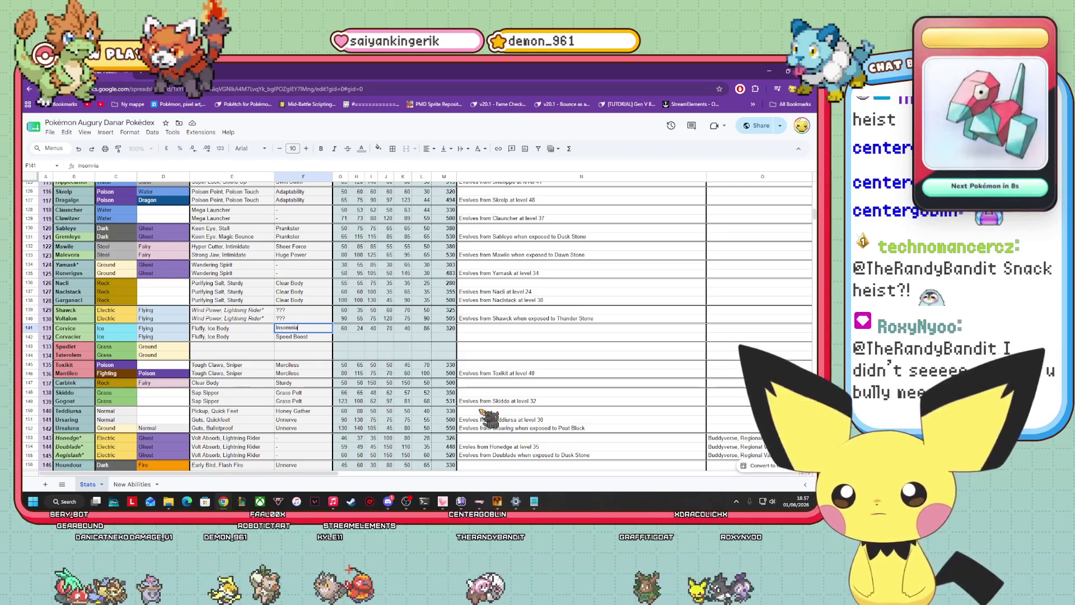
text(Inso)
key(Return)
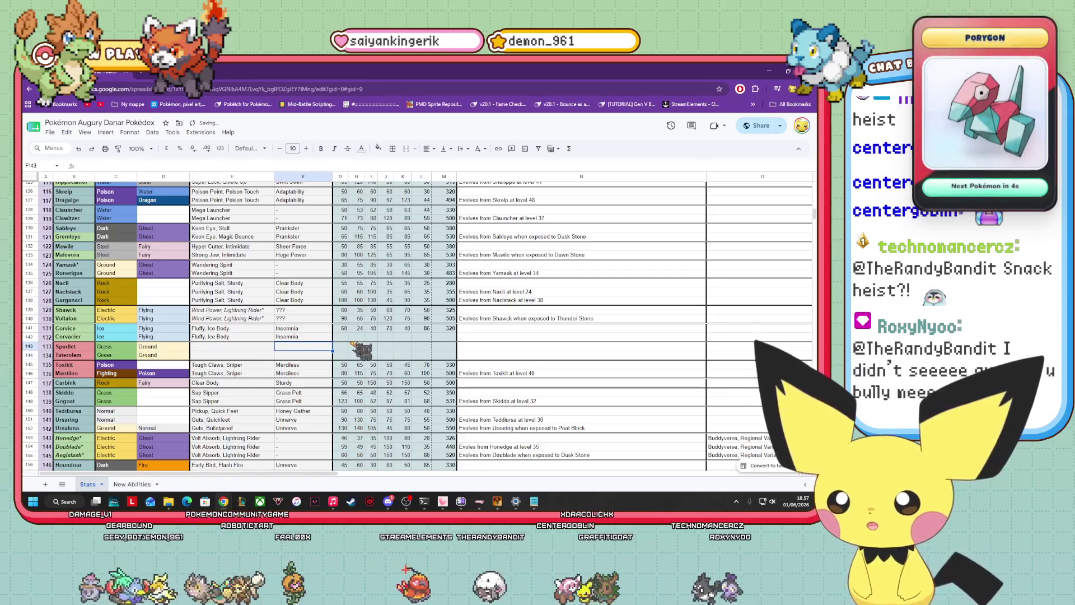
Bring the Pokémon data file back up, shift it slightly left, then minimise it
mouse_move(534, 502)
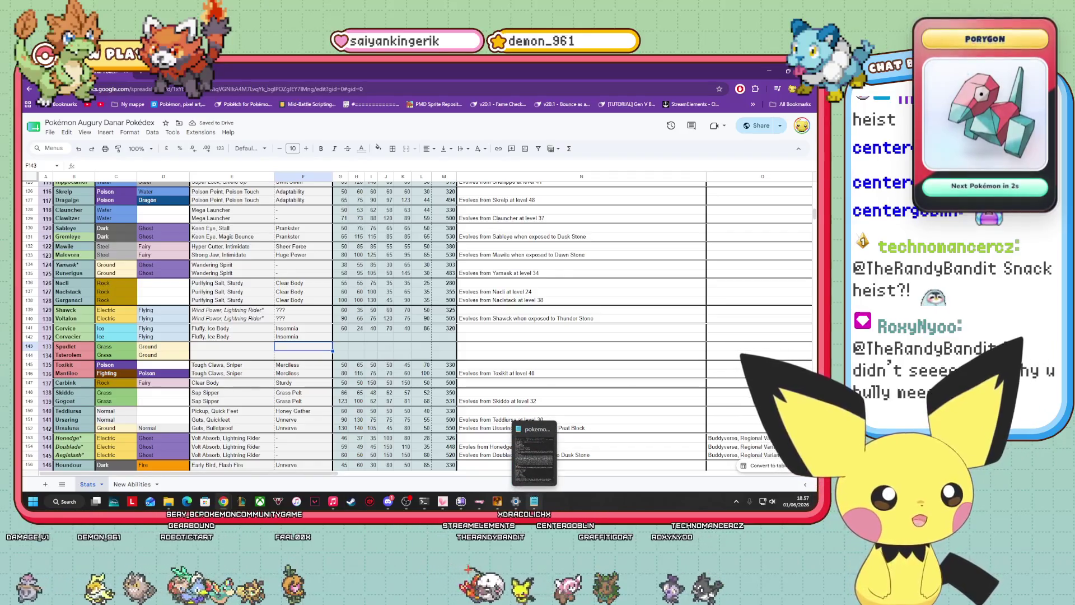
click(534, 502)
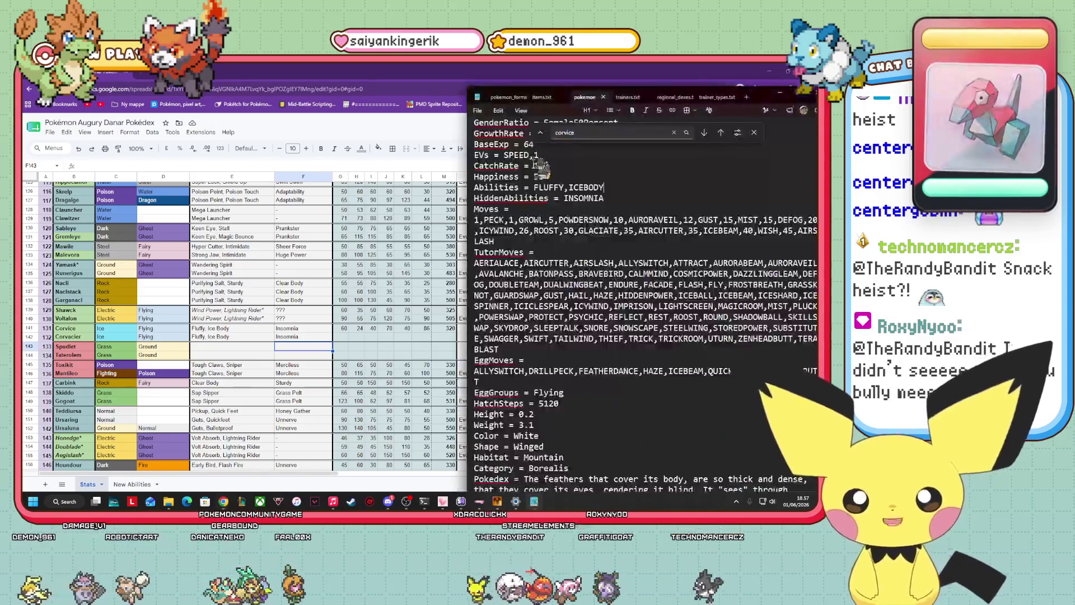
drag(767, 100, 726, 91)
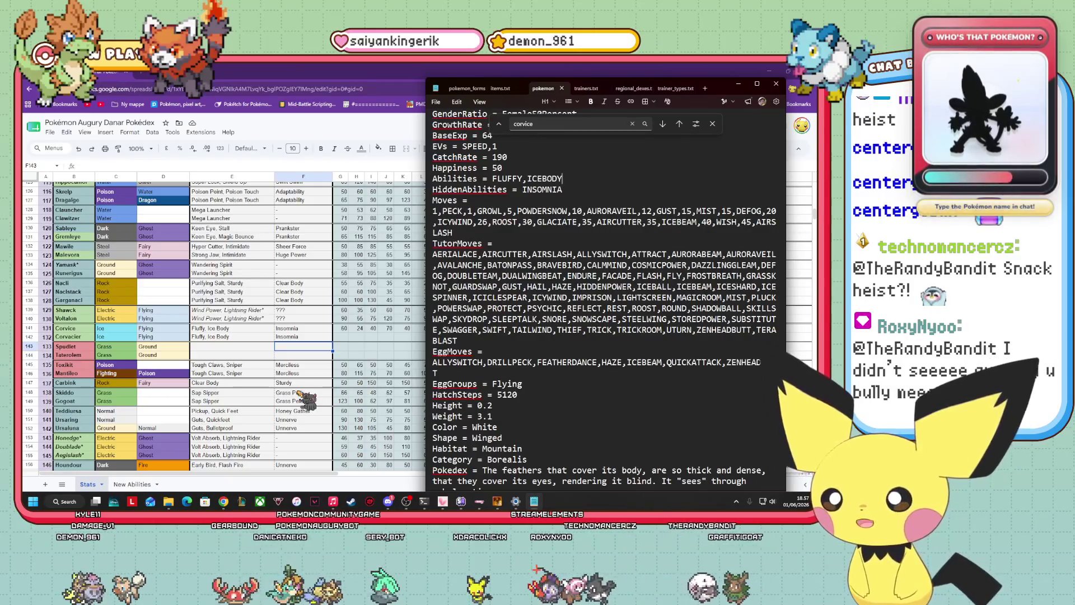
click(738, 84)
Place a cliff edge tile from the tileset onto the Route 8 forest map
key(alt+Tab)
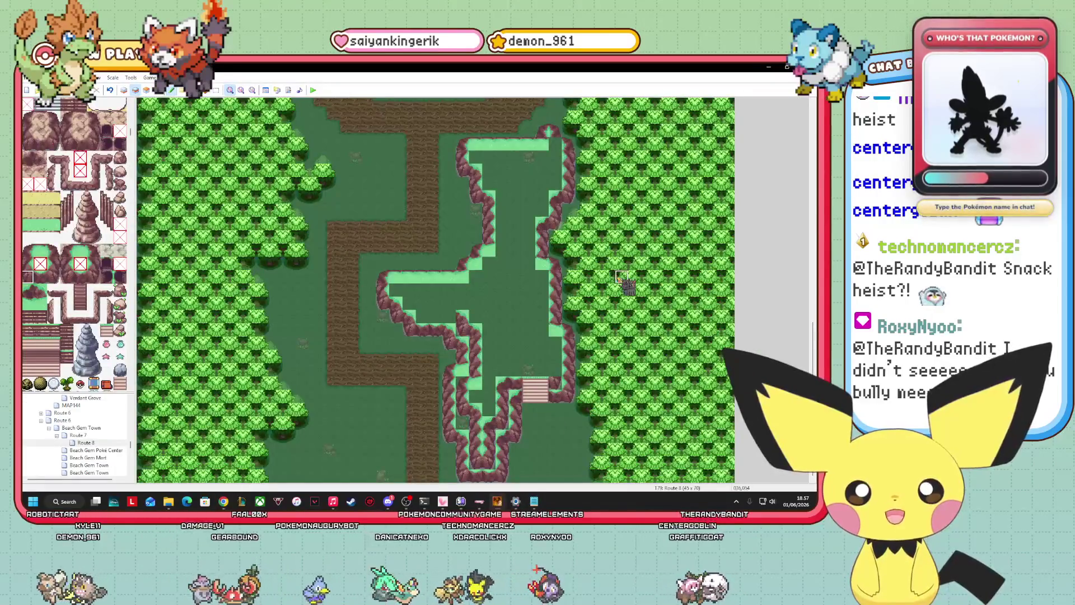
mouse_move(475, 396)
mouse_down()
mouse_move(462, 317)
mouse_move(35, 286)
mouse_up()
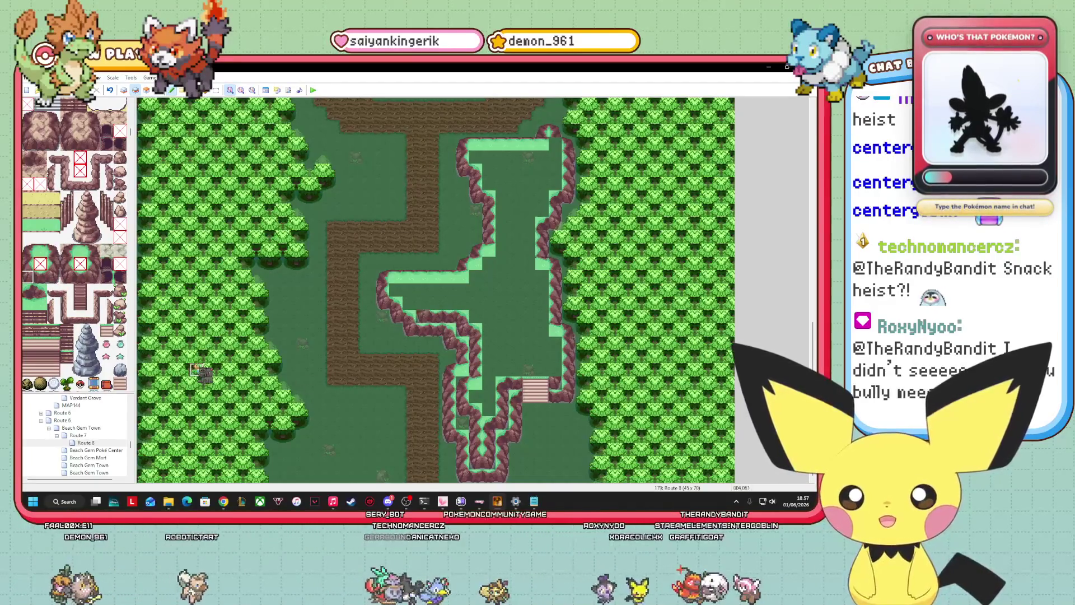
click(41, 291)
click(421, 305)
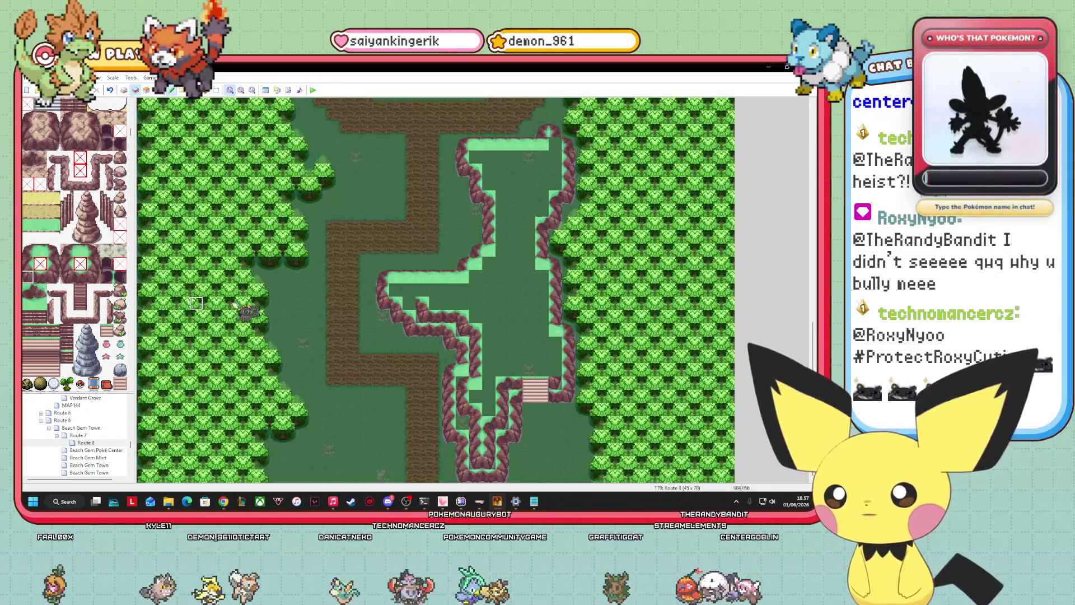
Pick further tiles, switch the map to the Events layer and start a playtest
click(33, 263)
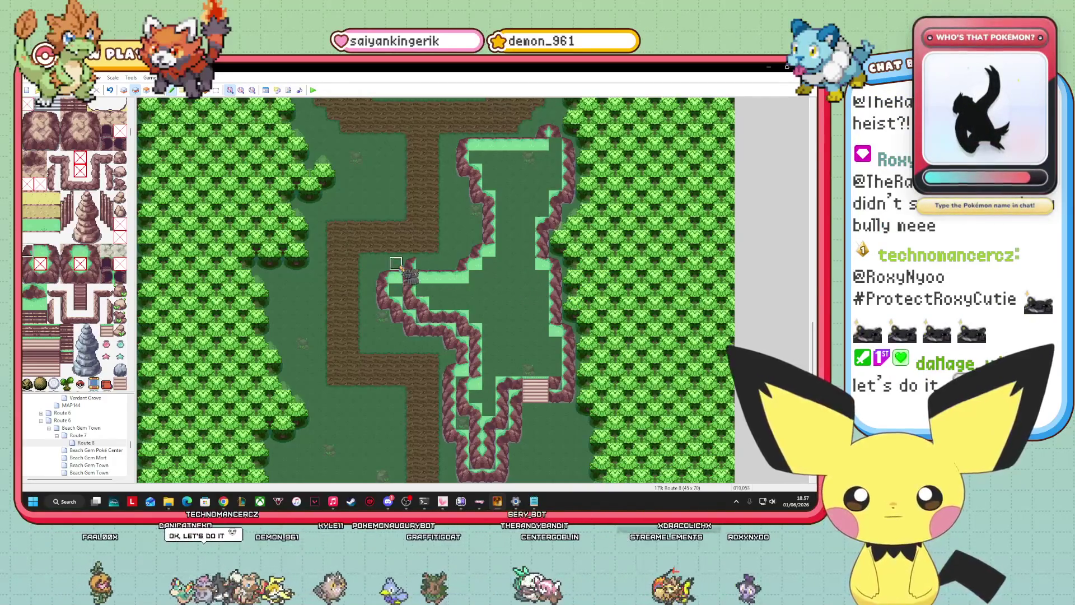
click(39, 251)
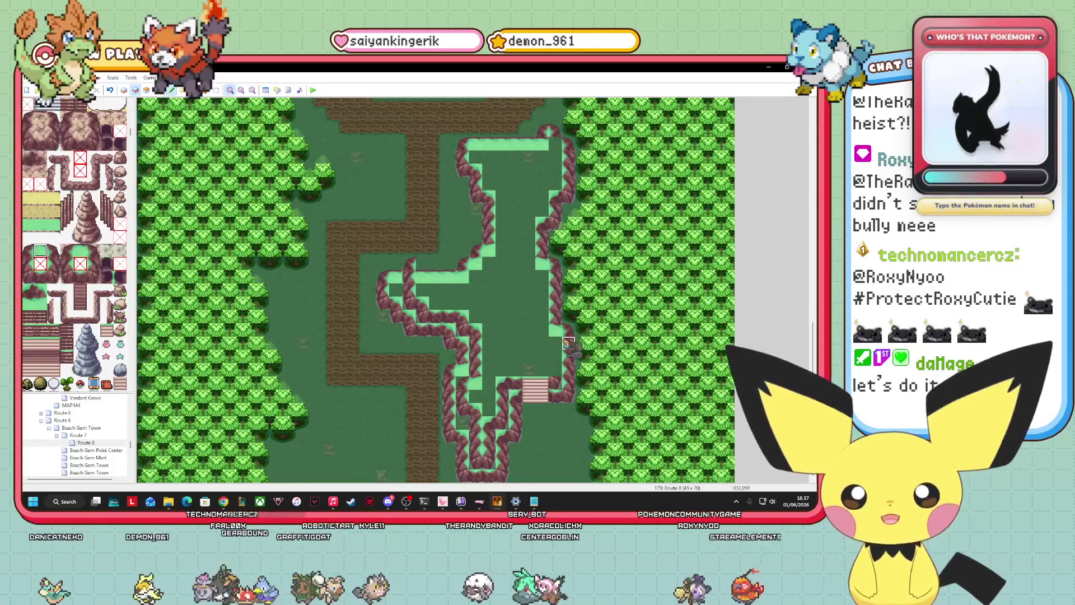
key(F8)
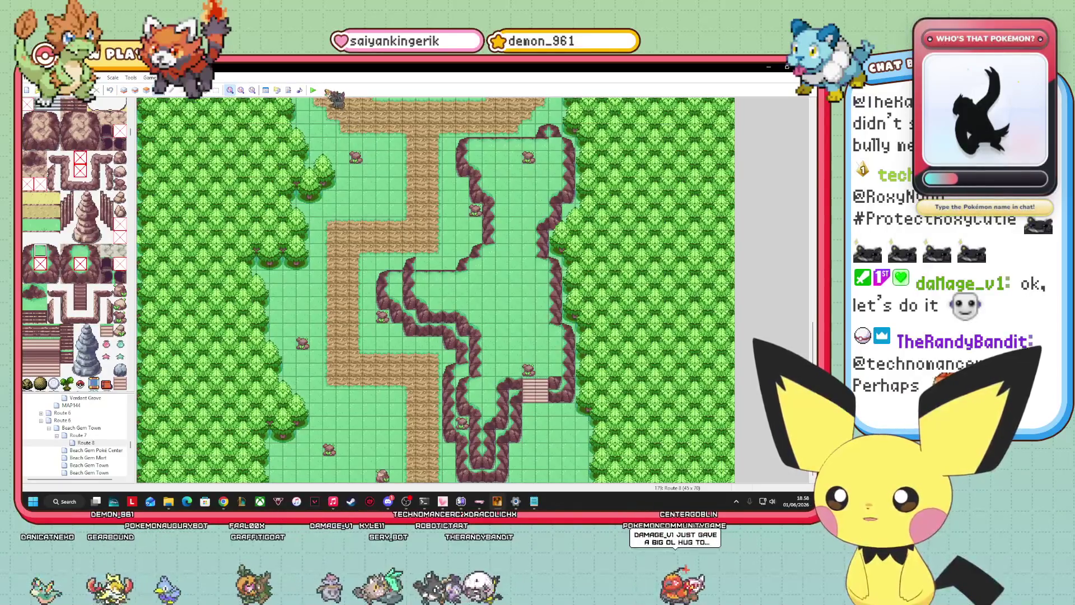
click(314, 90)
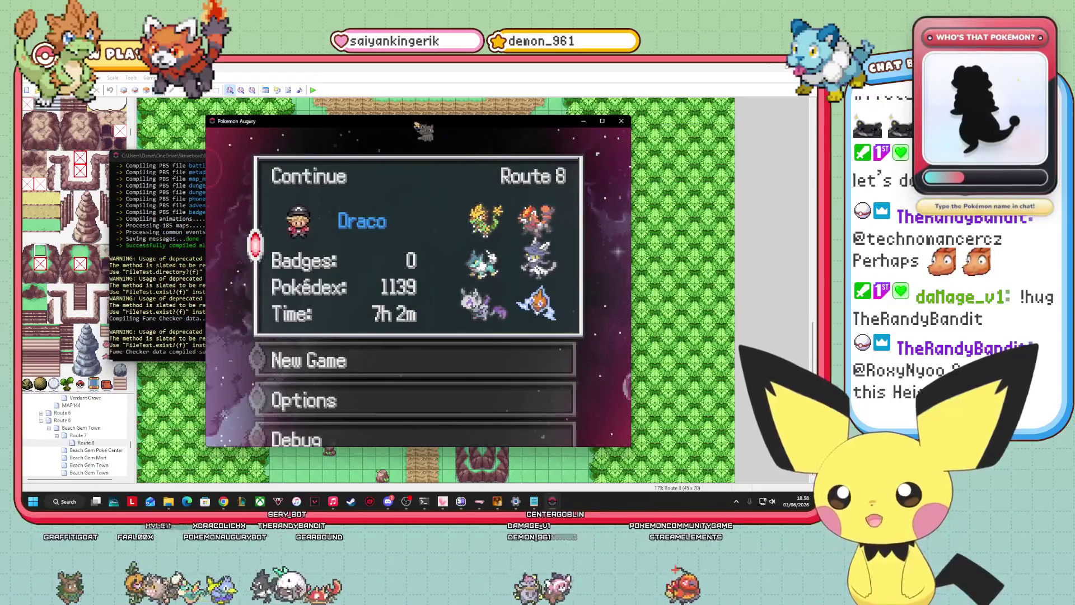
Put the game on the right and Notepad on the left, minimise the console, and show the trainers file
drag(408, 124, 588, 128)
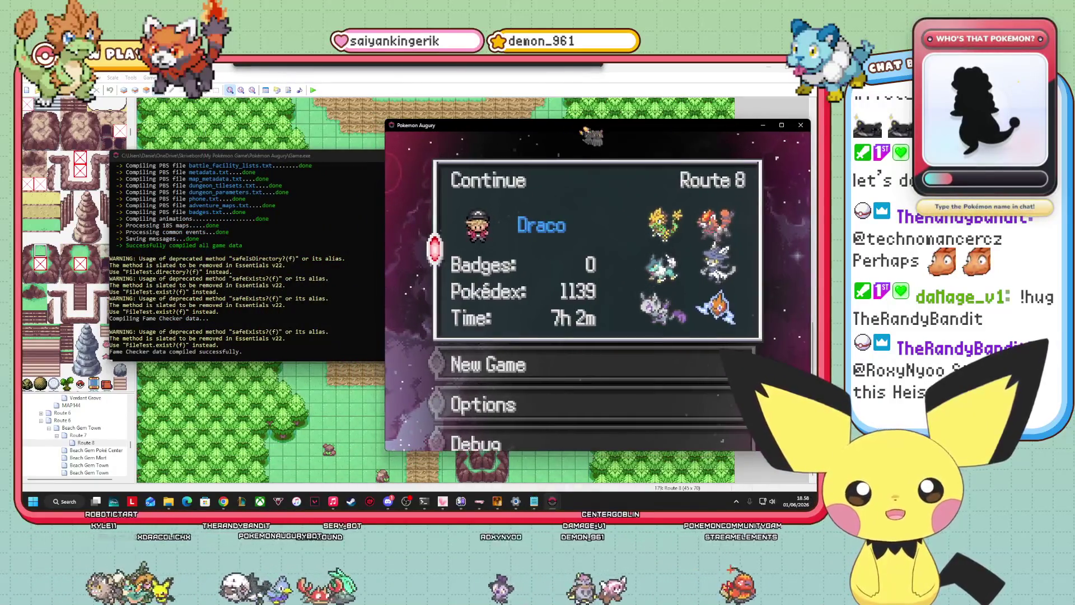
click(512, 175)
key(alt+Tab)
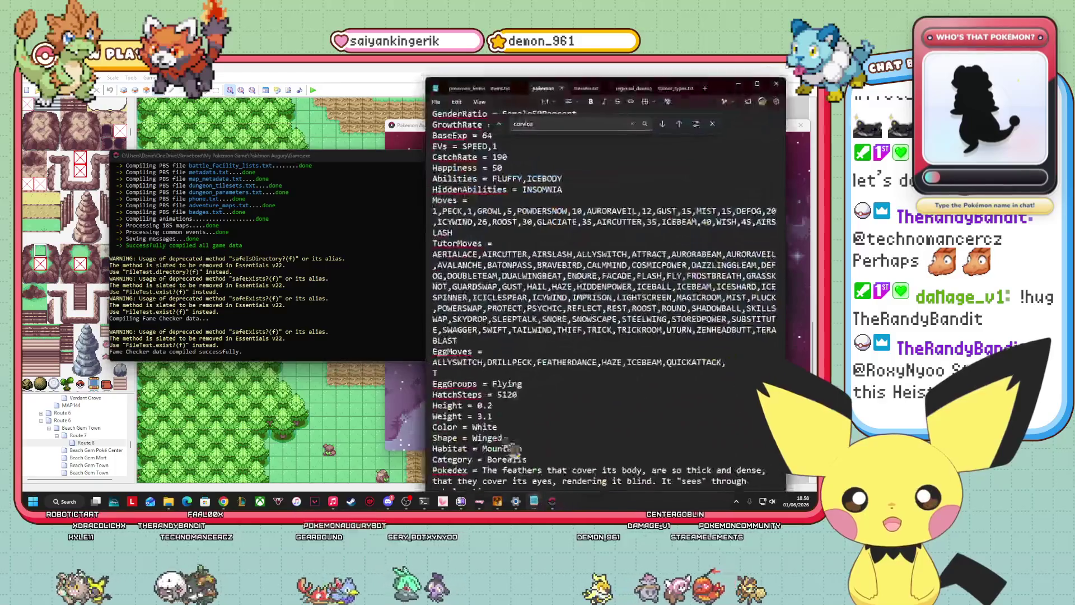
mouse_move(731, 92)
mouse_down()
mouse_move(336, 70)
mouse_move(328, 122)
mouse_move(345, 94)
mouse_move(328, 82)
mouse_up()
click(479, 168)
click(468, 155)
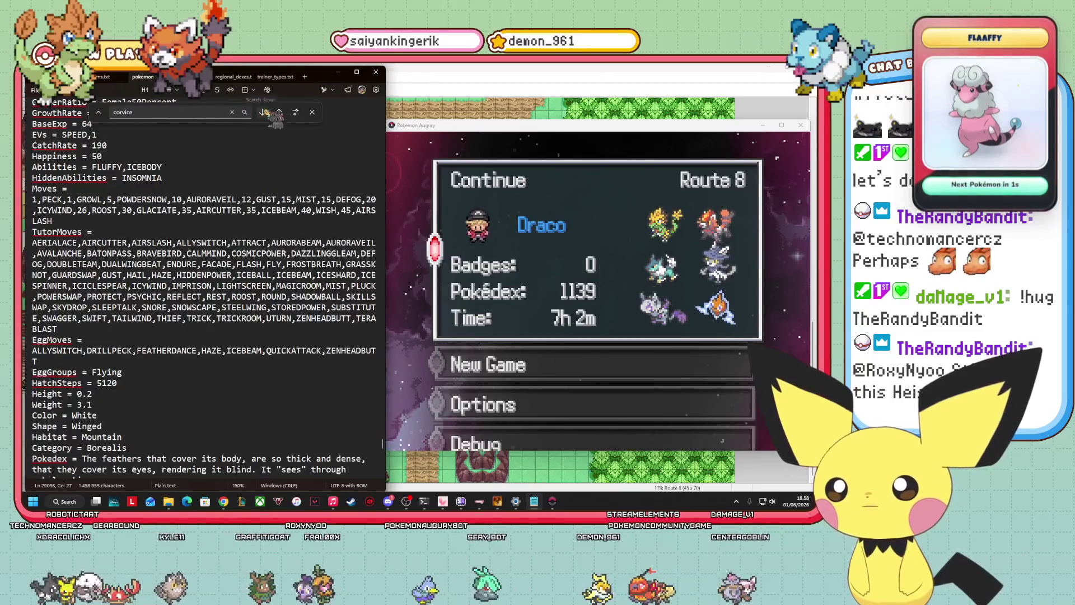
key(ctrl+Tab)
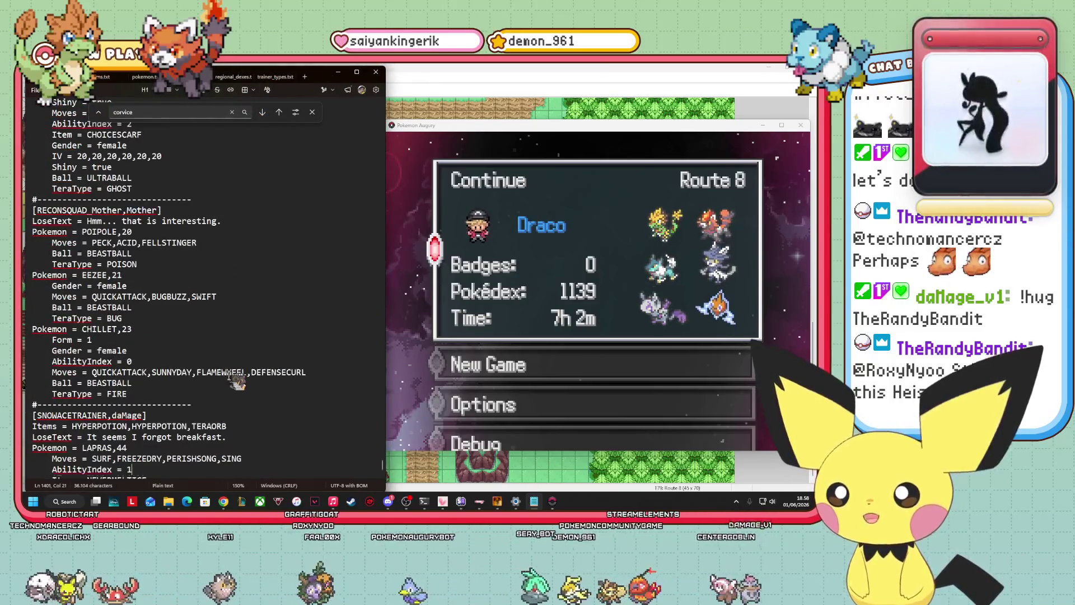
Paste three blank Pokémon templates after the Lapras's 'TeraType = FLYING' line
scroll(228, 381, down, 3)
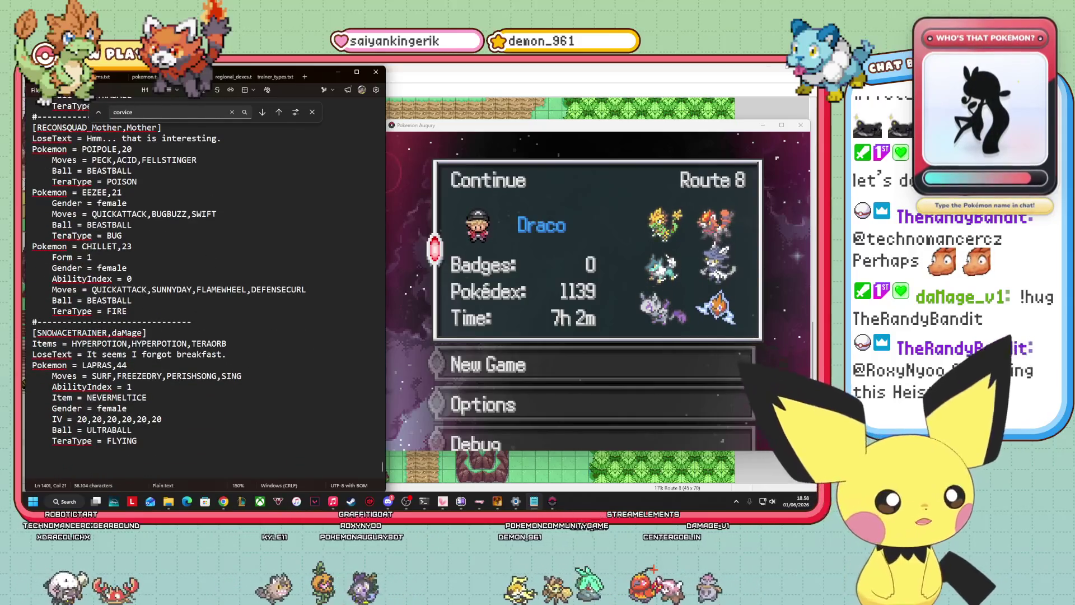
key(alt+Tab)
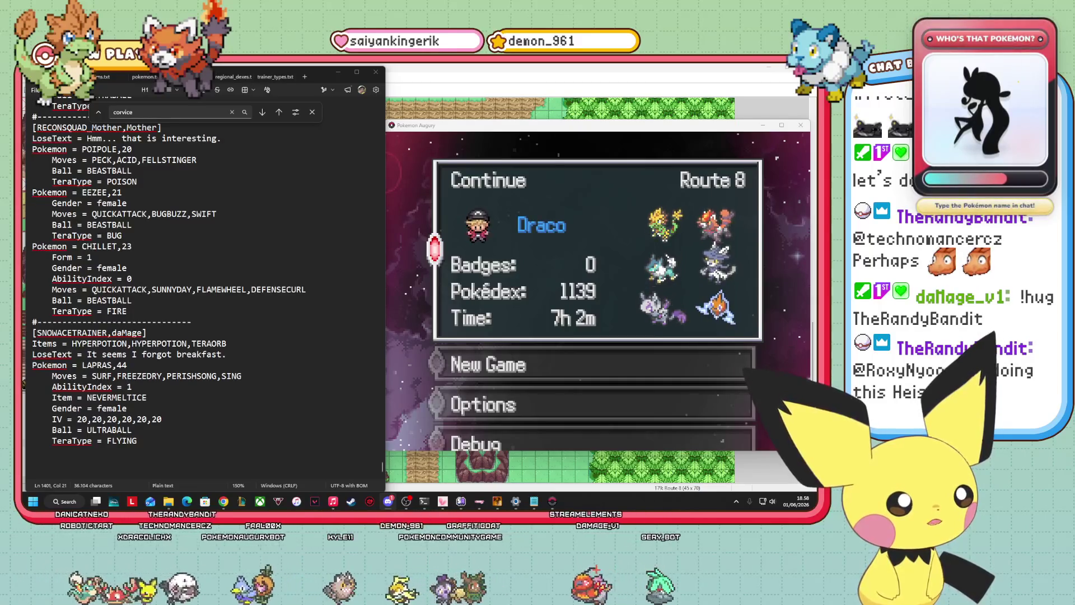
click(183, 454)
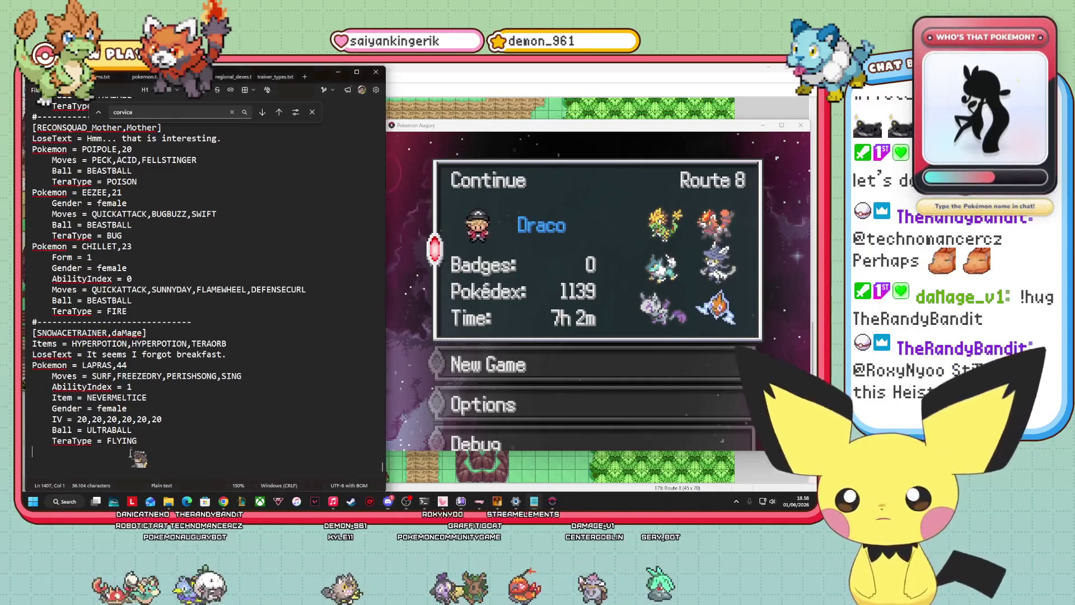
key(ctrl+v)
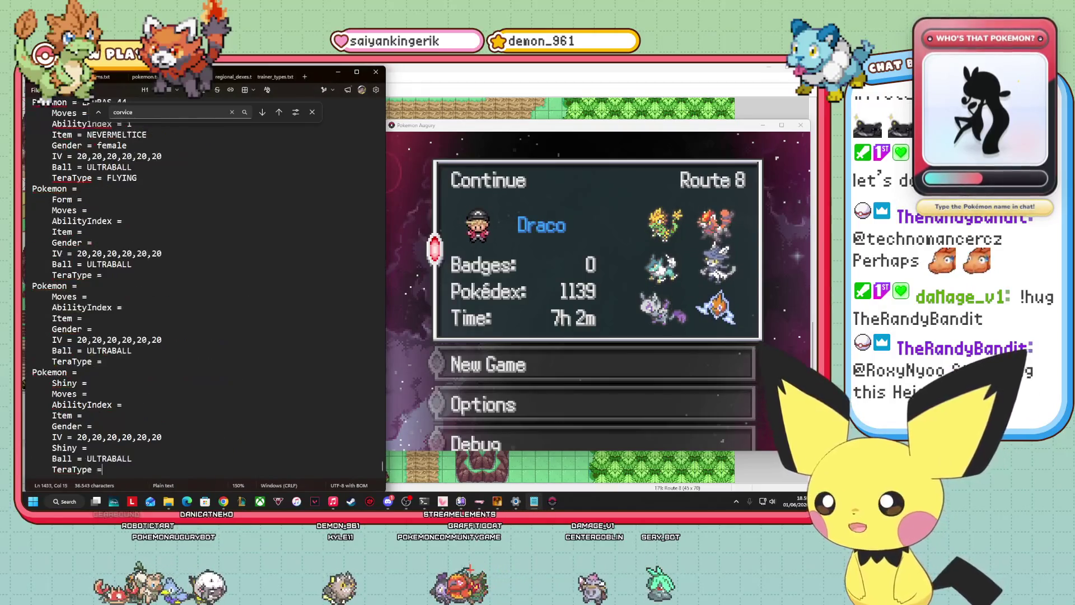
Continue the saved game on Route 8 from the load screen
scroll(170, 305, up, 3)
click(552, 251)
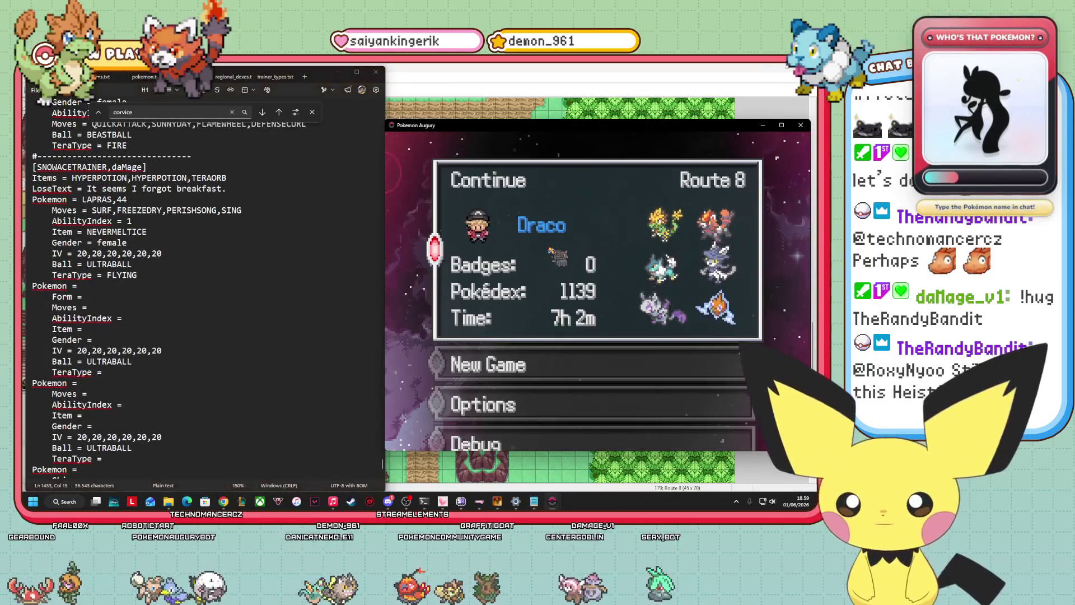
key(Return)
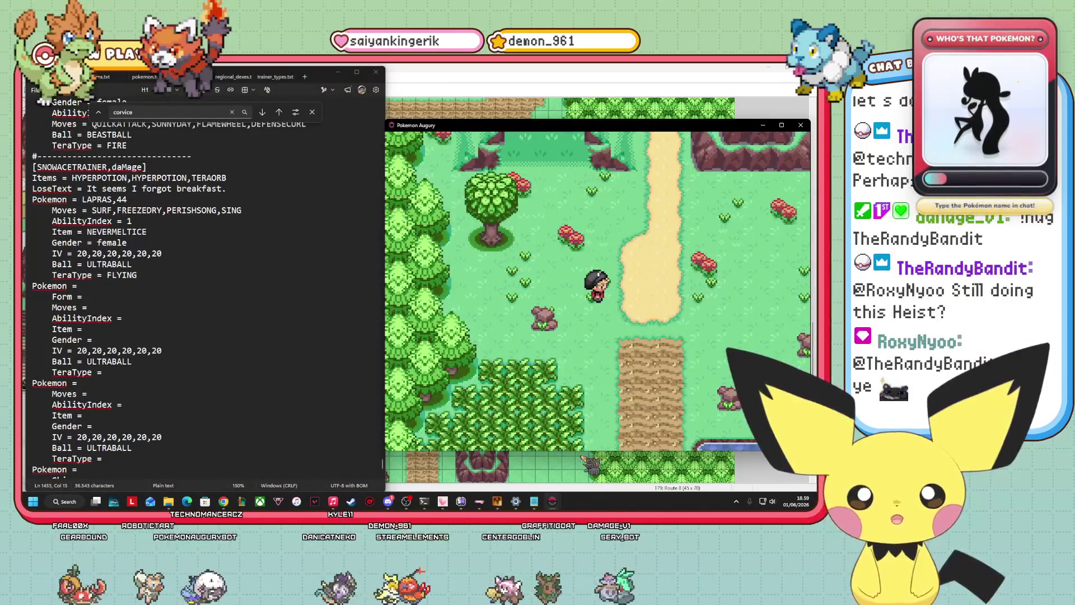
Open the Danar Pokédex from the pause menu, then place the cursor on Lapras's Gender line in Notepad
key(Escape)
key(Return)
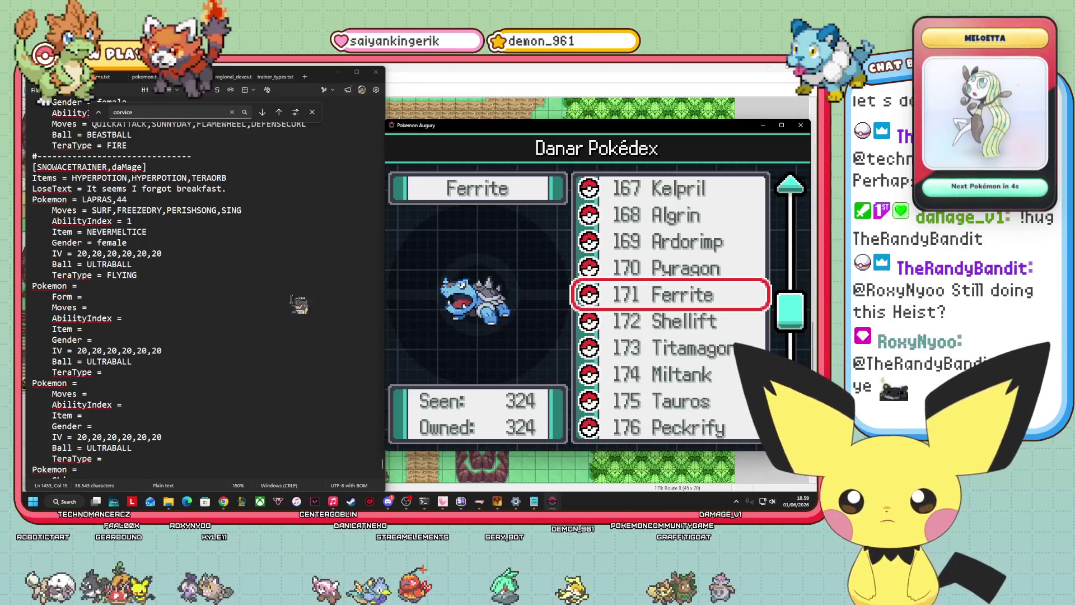
click(147, 231)
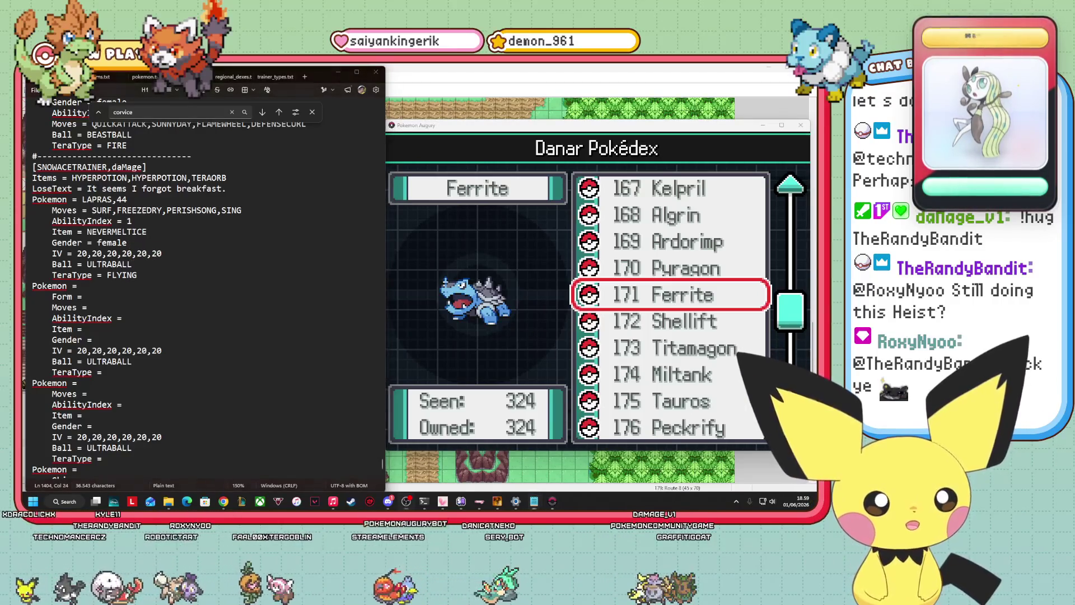
click(129, 244)
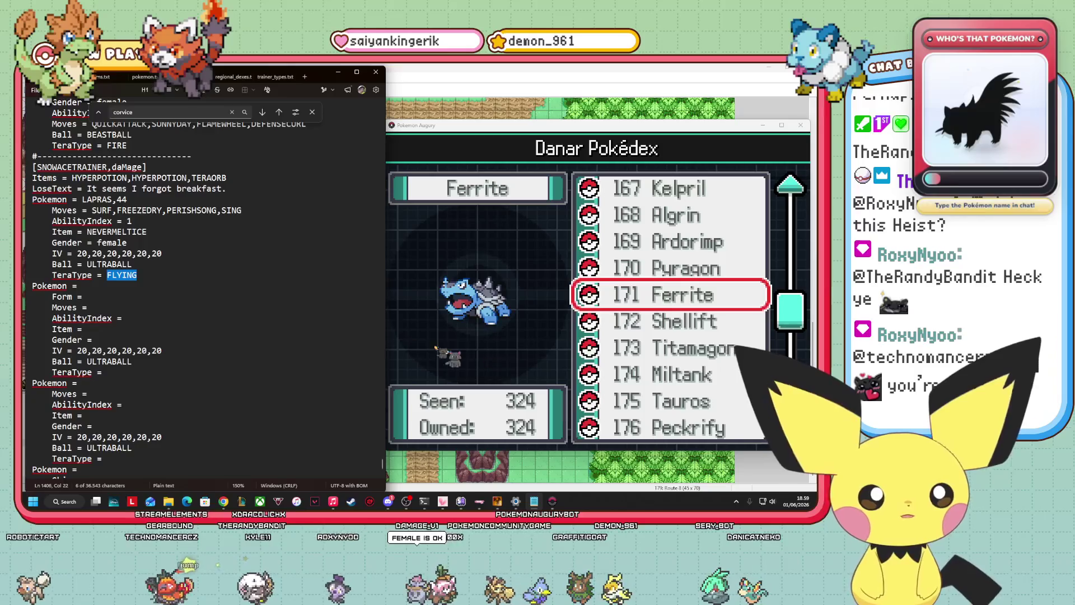
click(136, 247)
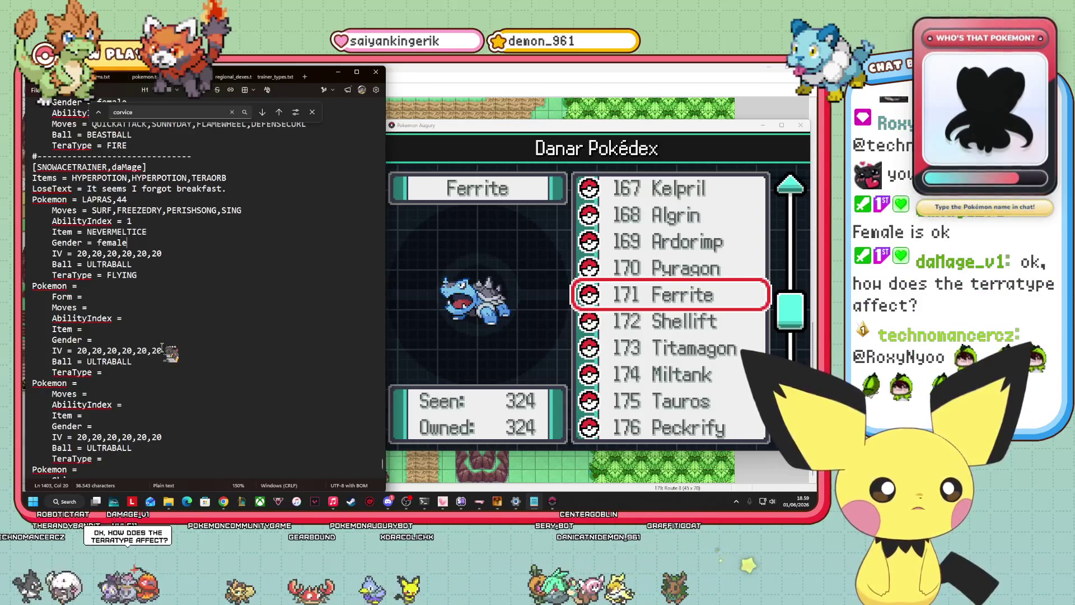
Bring the game window forward, then switch to Bulbapedia's Stellar (type) article in Chrome
key(alt+Tab)
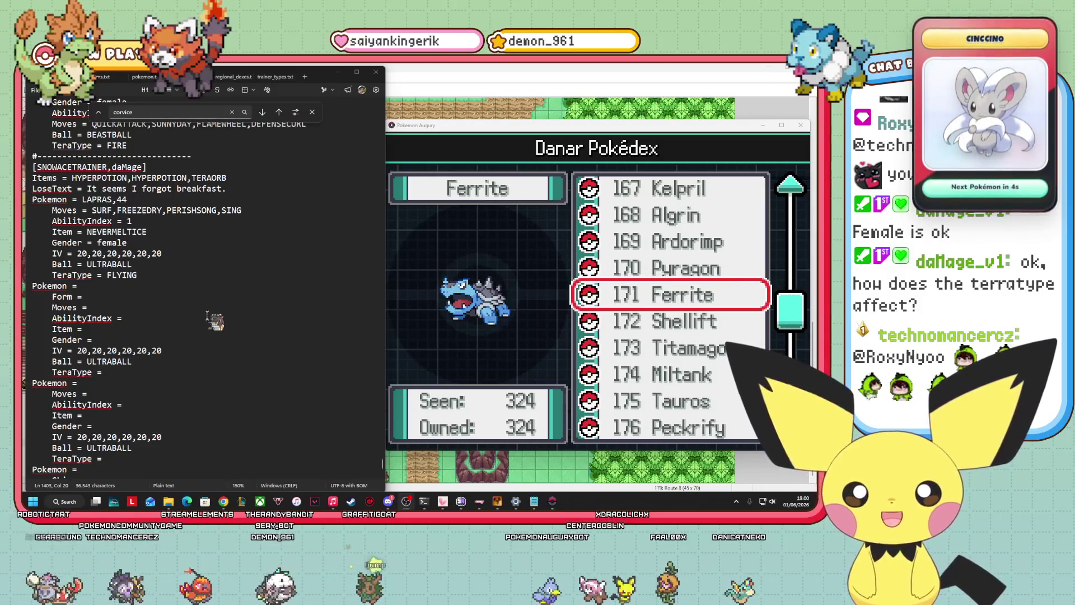
drag(437, 129, 438, 121)
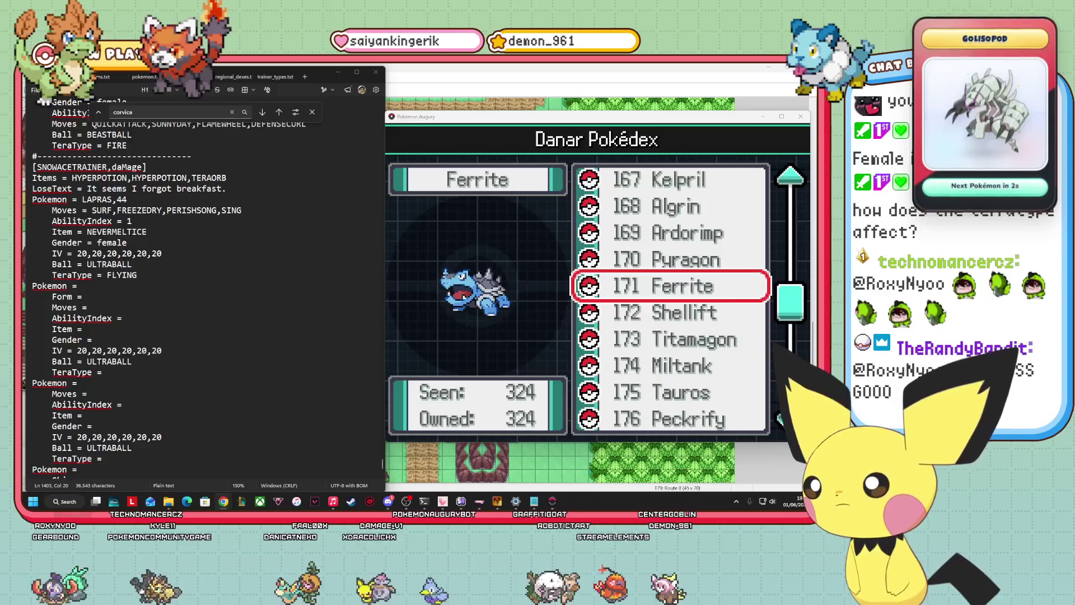
key(alt+Tab)
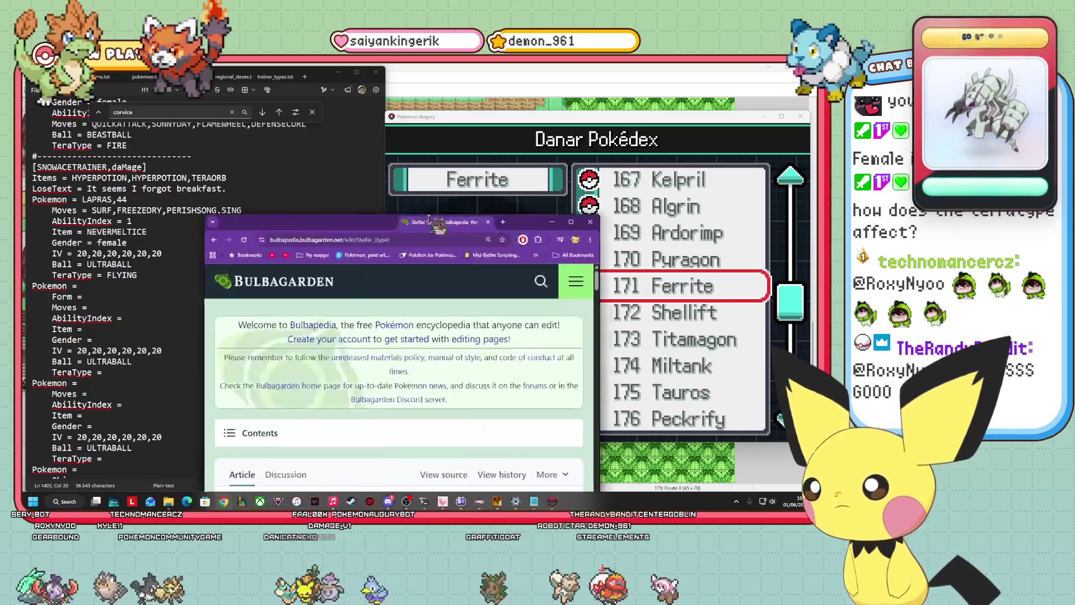
Maximise the Stellar type article and scroll through its battle properties
click(690, 152)
scroll(434, 257, down, 3)
scroll(292, 213, down, 10)
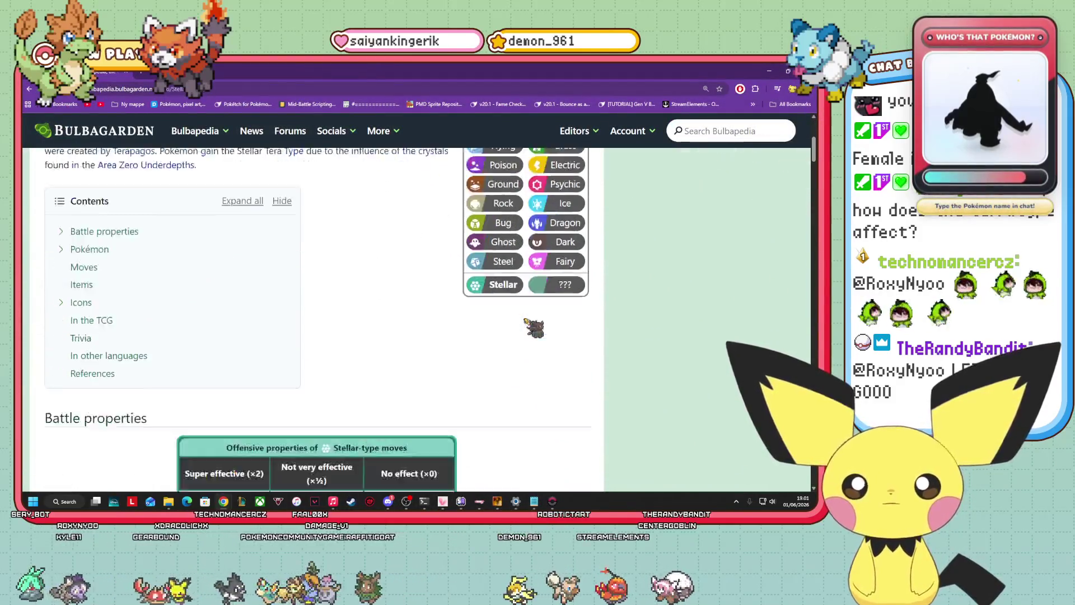
scroll(513, 317, up, 1)
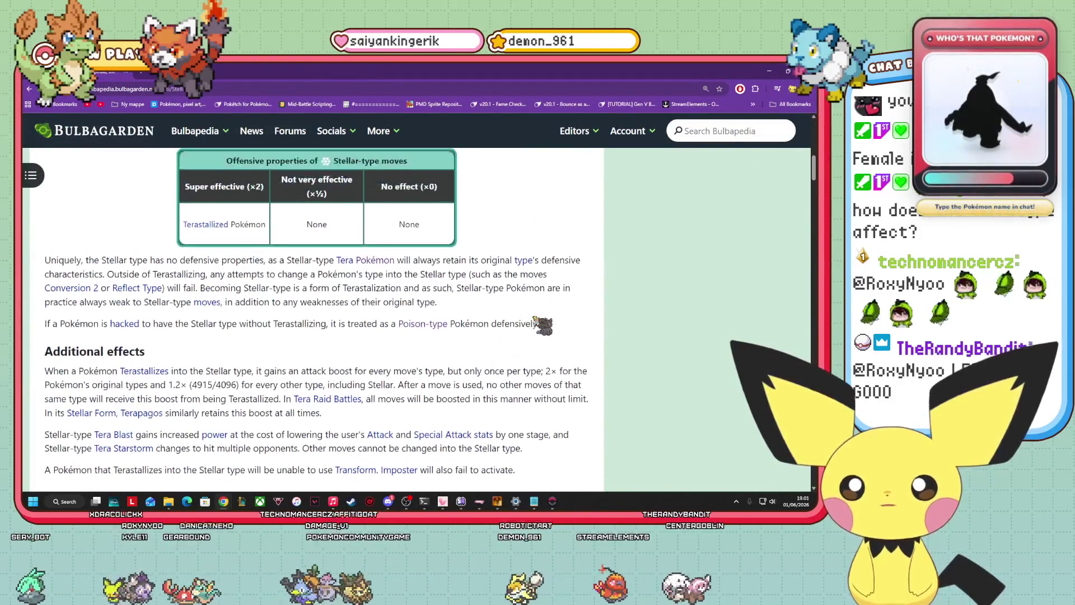
scroll(129, 283, up, 2)
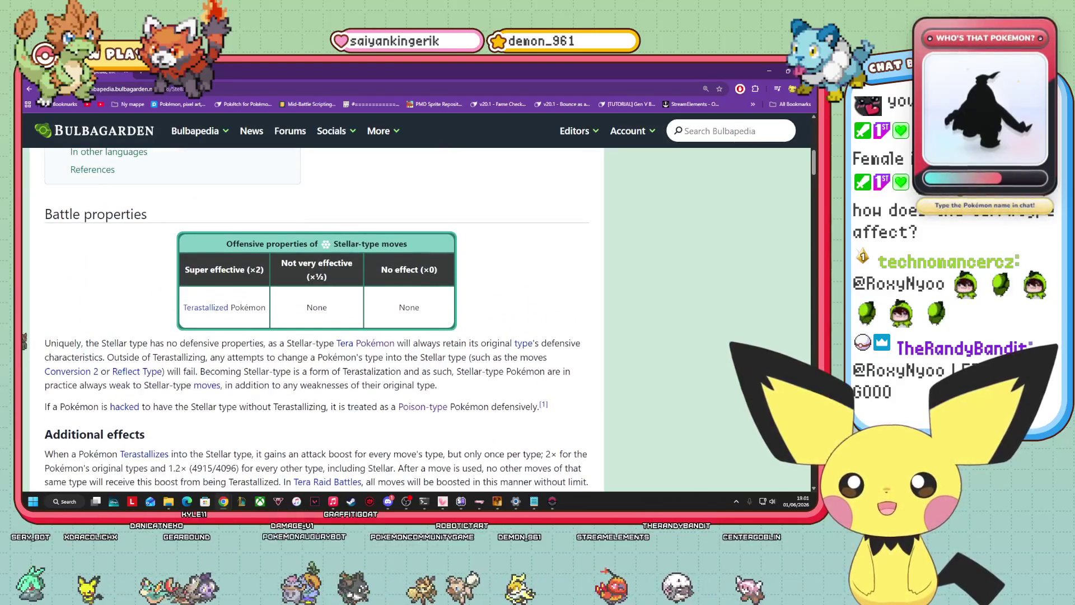
scroll(269, 336, down, 1)
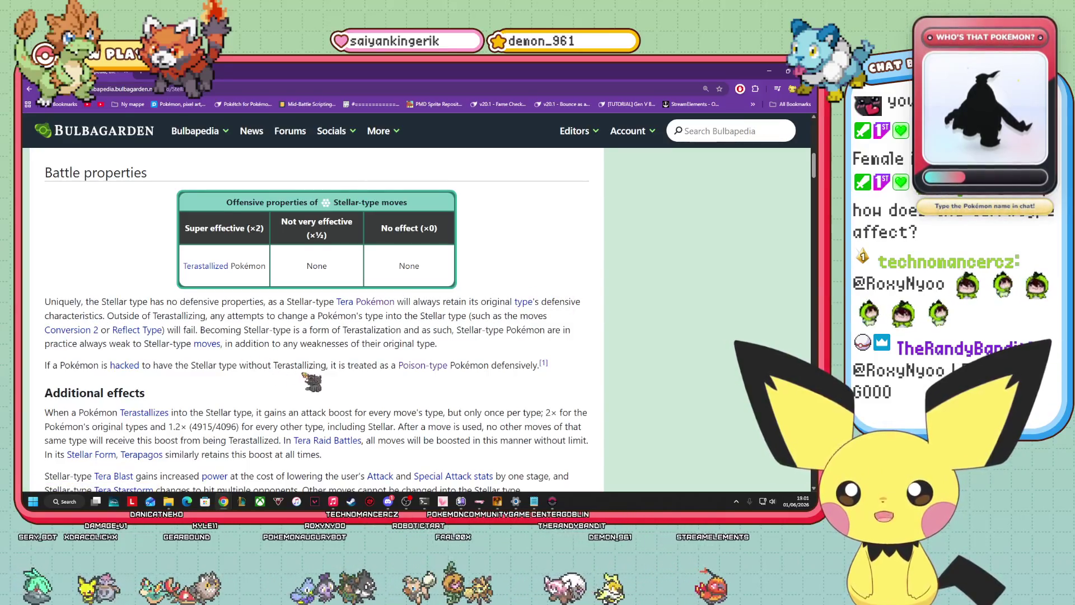
scroll(308, 359, down, 2)
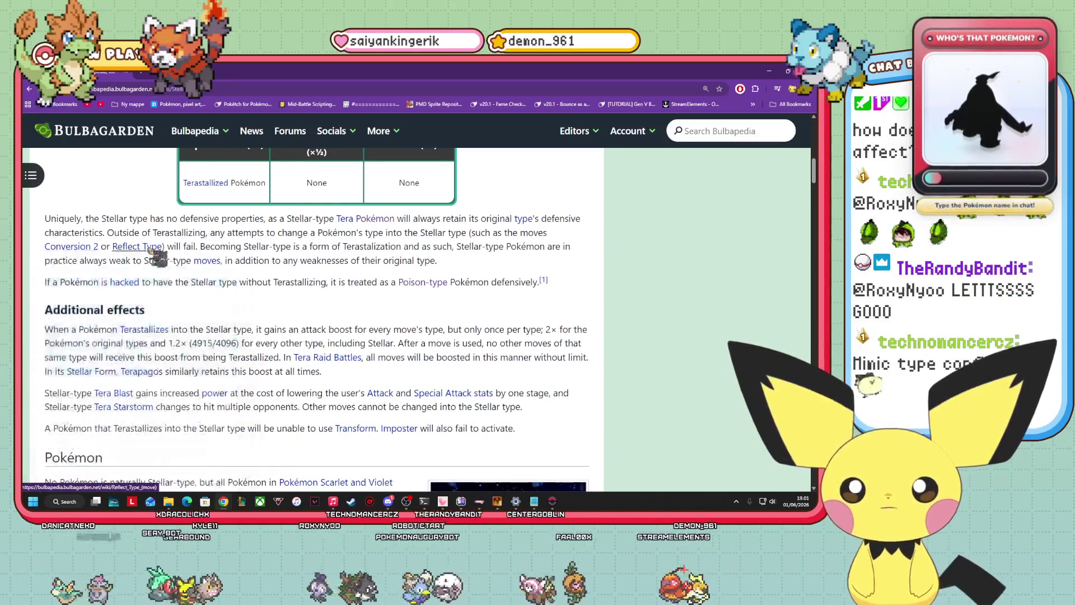
scroll(327, 274, down, 2)
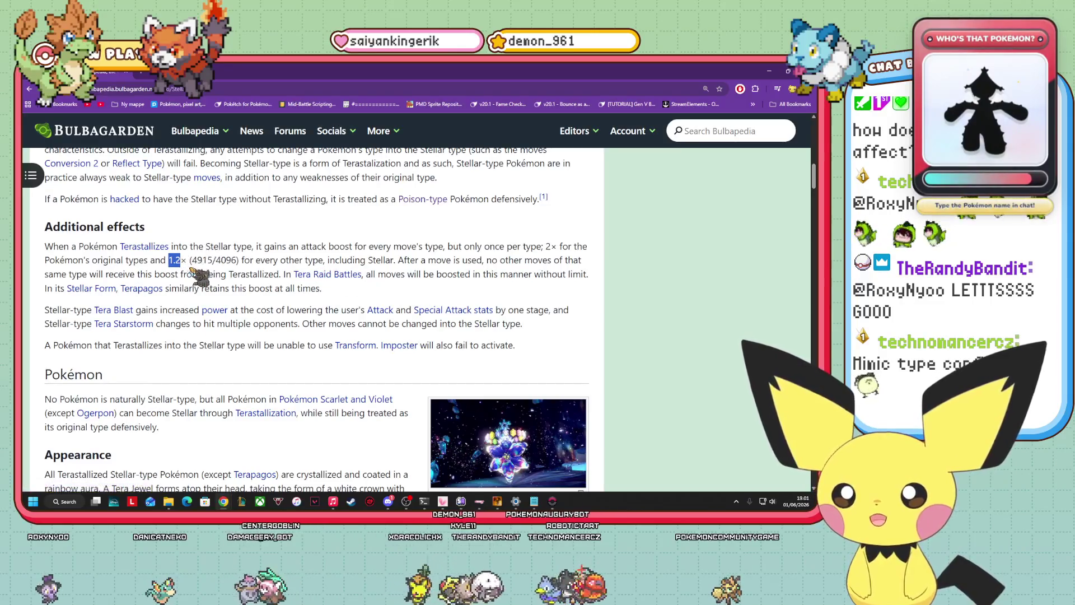
Highlight the Stellar attack-boost sentence, read the additional effects, then return to Notepad
drag(199, 264, 260, 246)
click(372, 263)
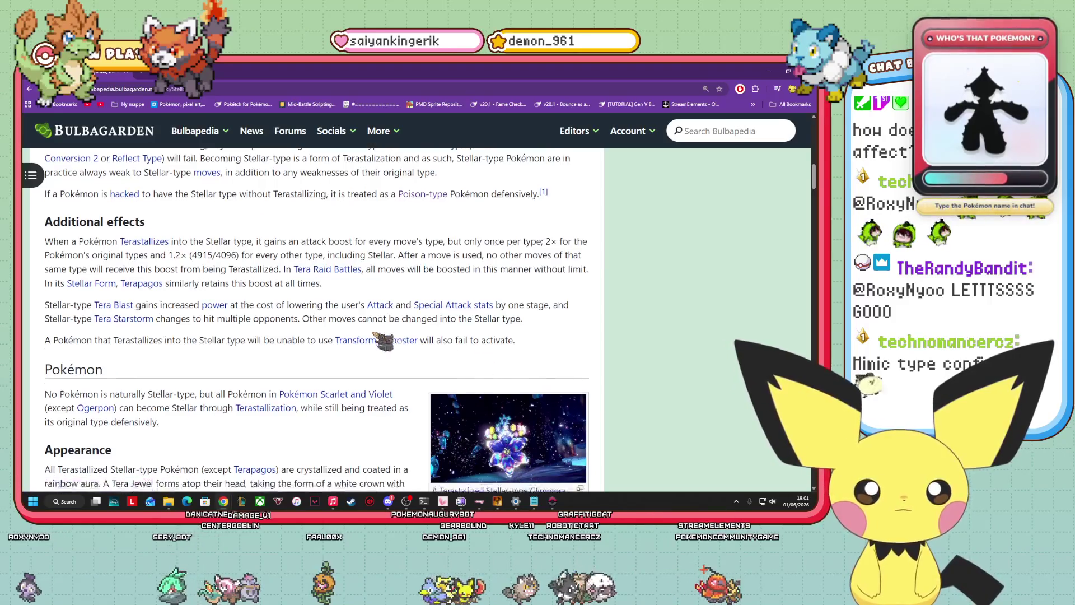
scroll(255, 336, down, 1)
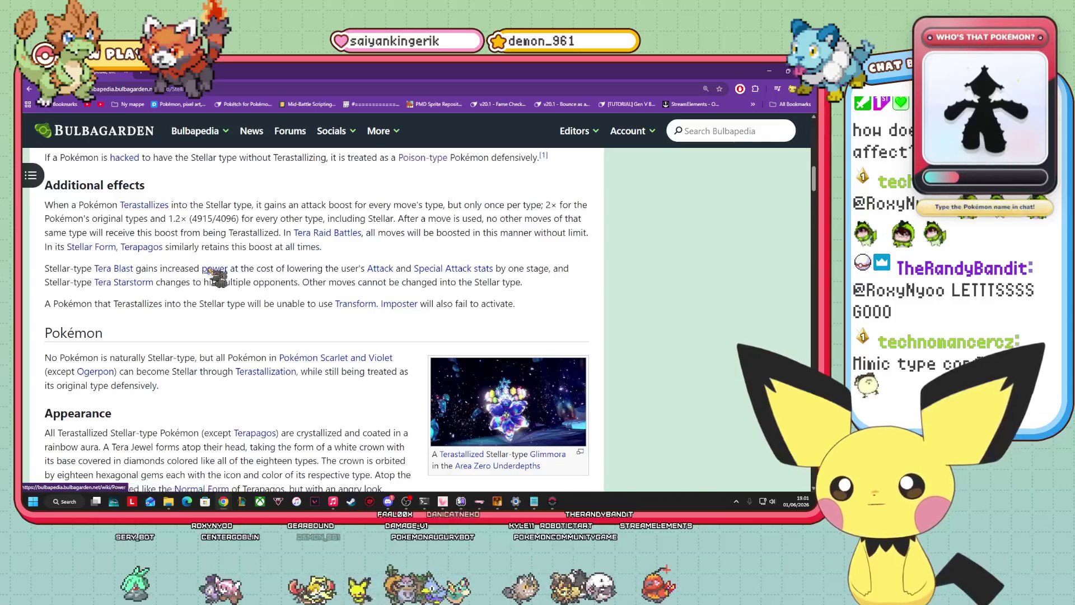
scroll(224, 291, down, 2)
scroll(312, 306, down, 4)
scroll(297, 308, up, 15)
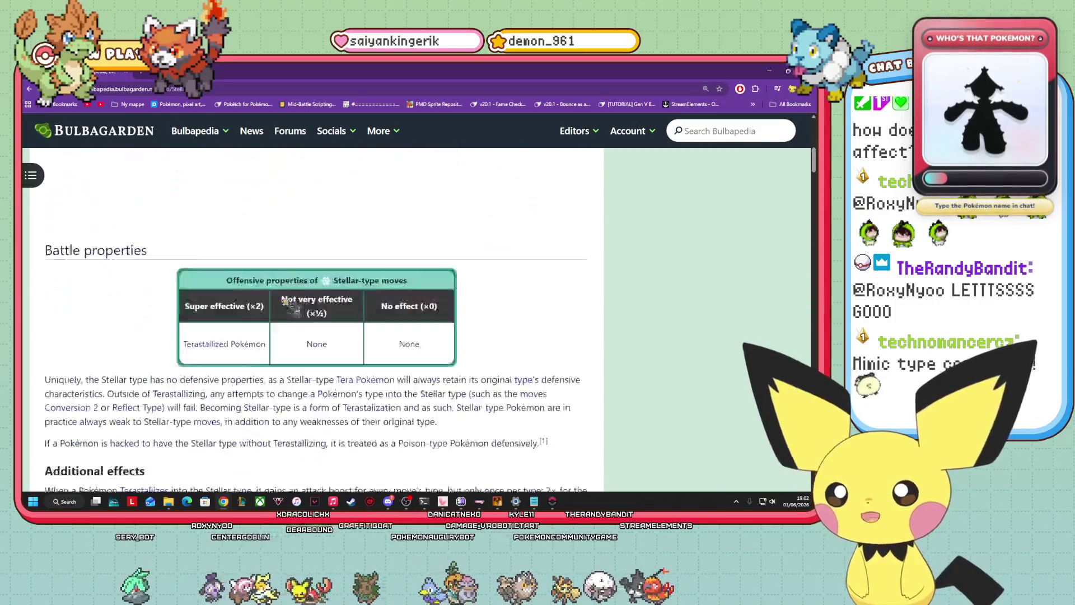
scroll(331, 364, down, 1)
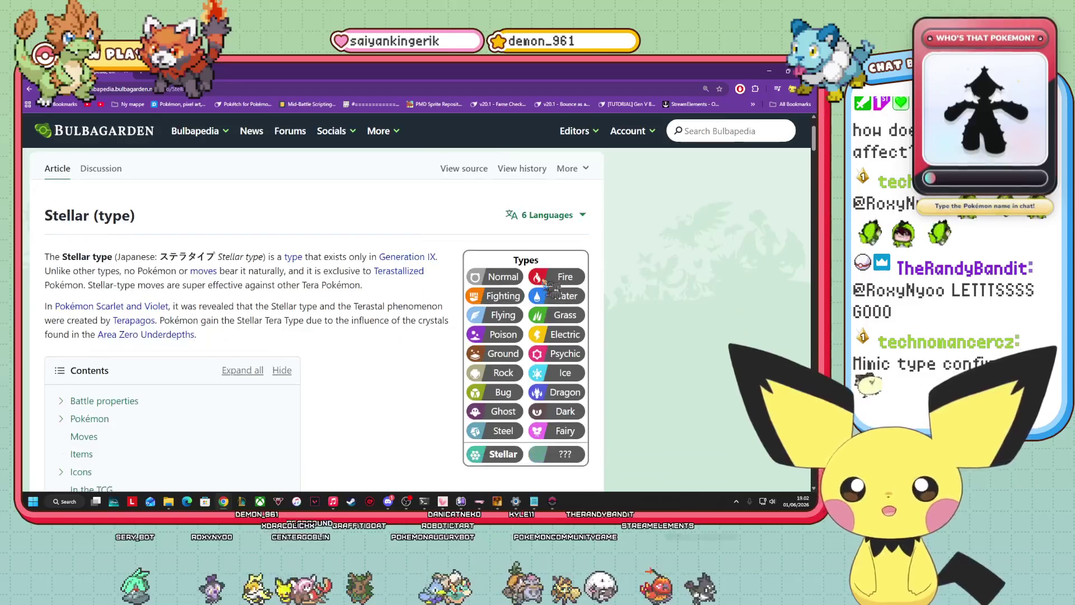
scroll(658, 375, down, 1)
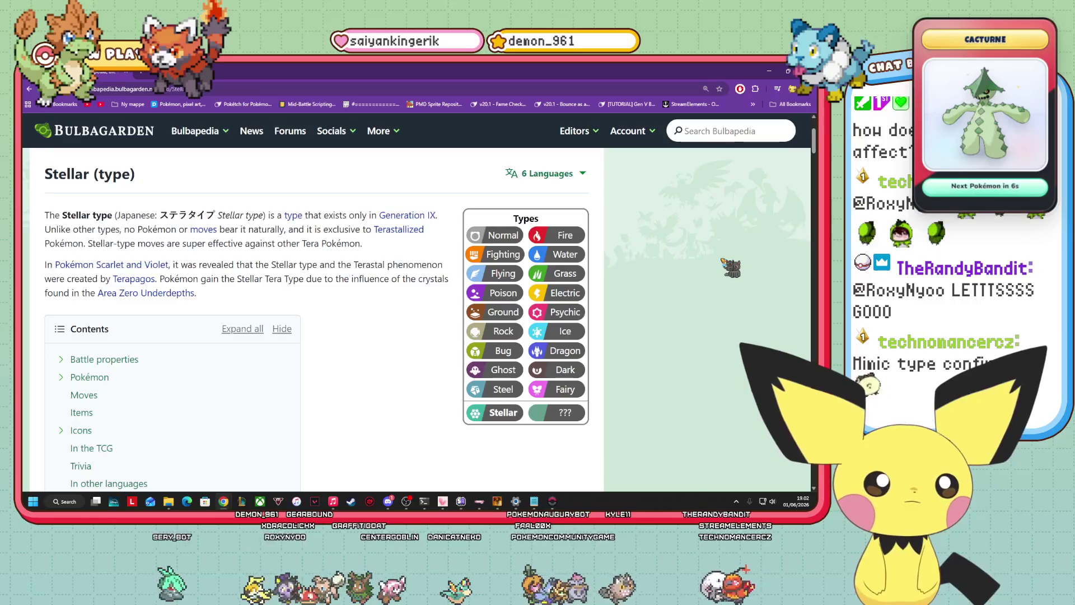
key(alt+Tab)
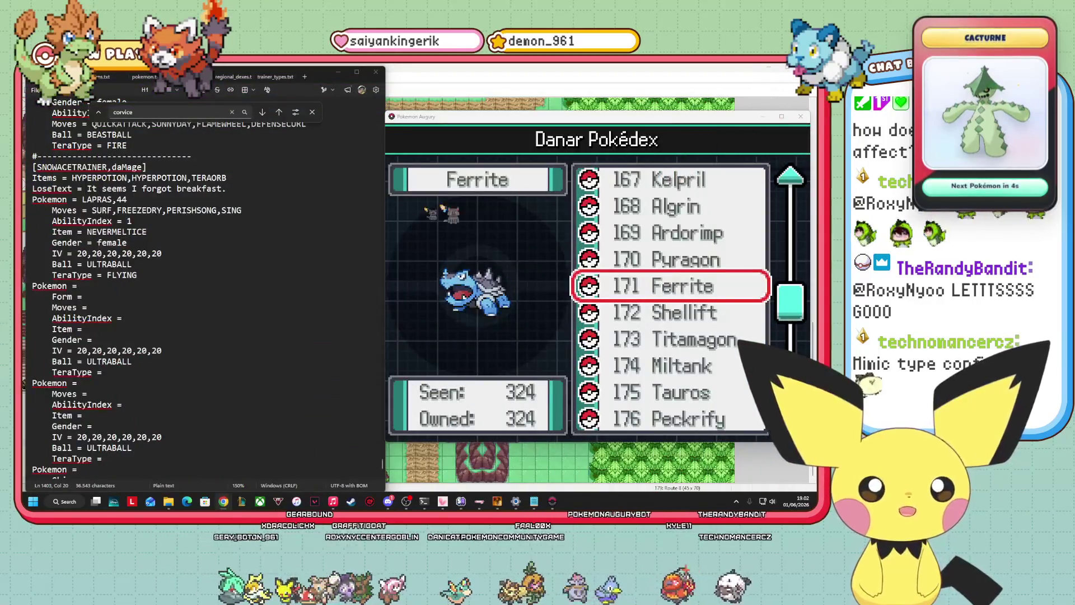
click(81, 361)
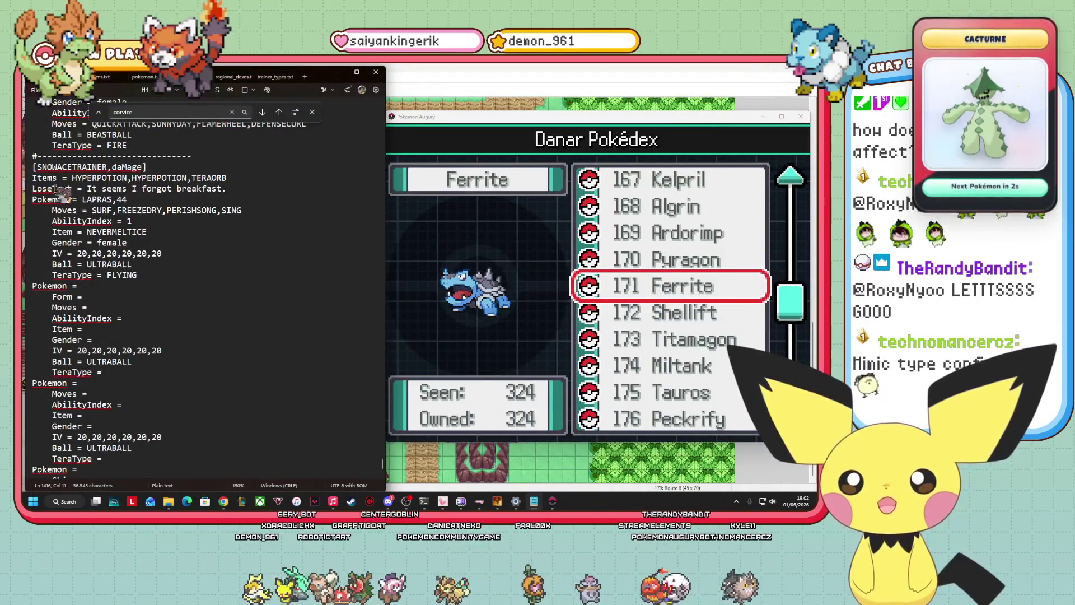
scroll(112, 303, down, 4)
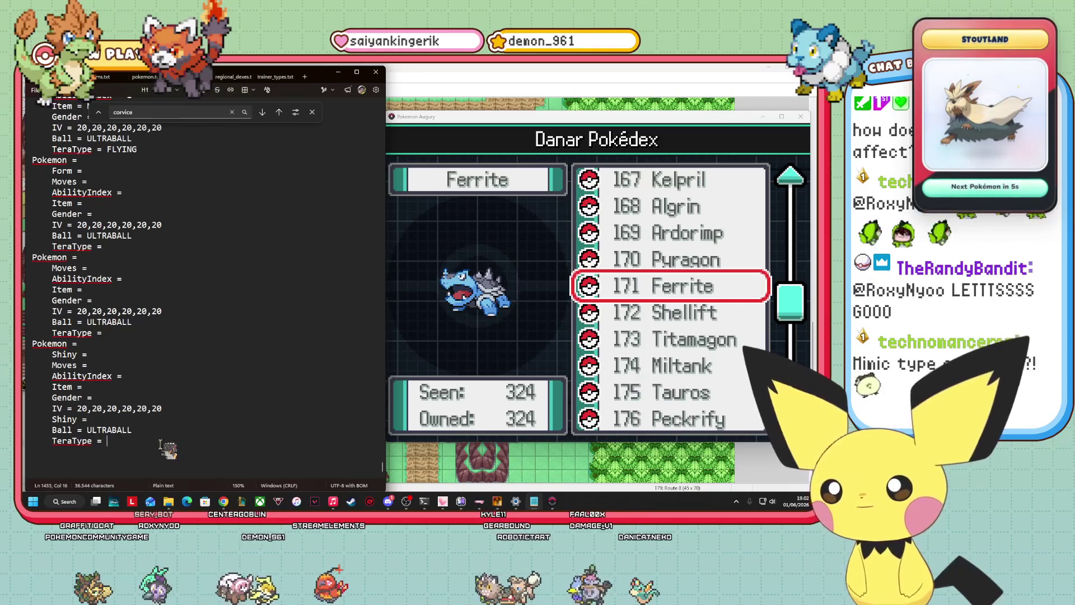
scroll(166, 448, up, 10)
scroll(162, 441, down, 10)
scroll(153, 437, up, 4)
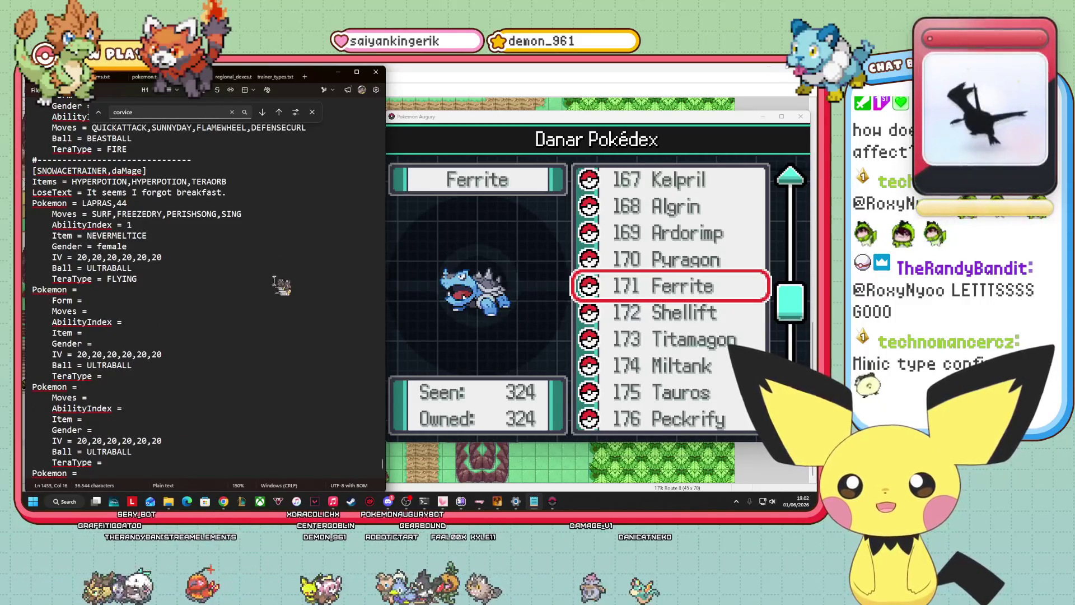
double_click(122, 278)
click(146, 282)
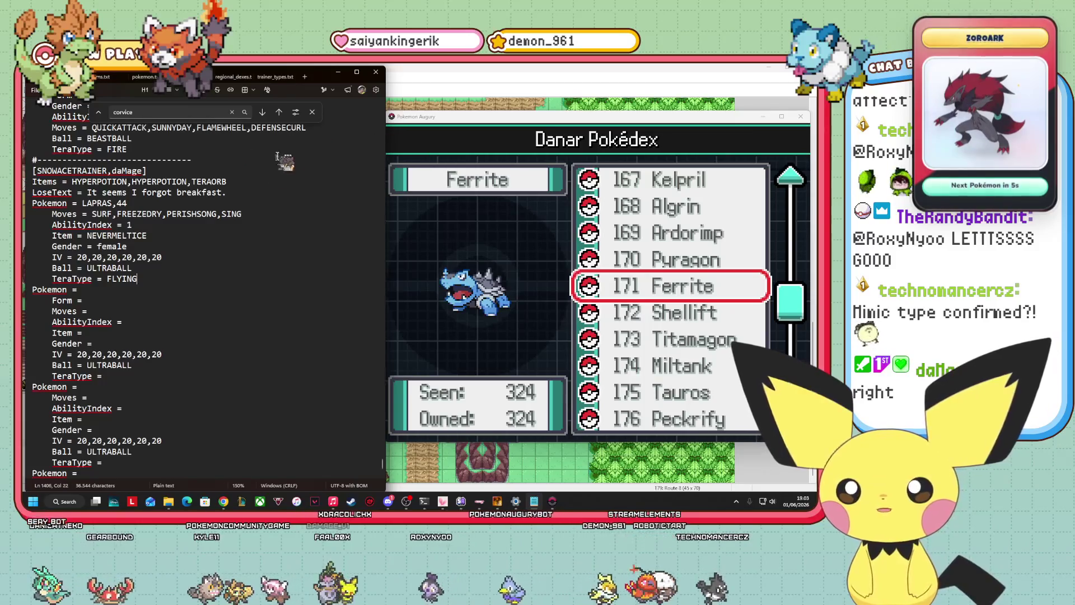
Replace FLYING with ICE on the Lapras entry's TeraType line
key(ctrl+shift+Left)
key(Down)
key(Down)
key(Down)
double_click(119, 279)
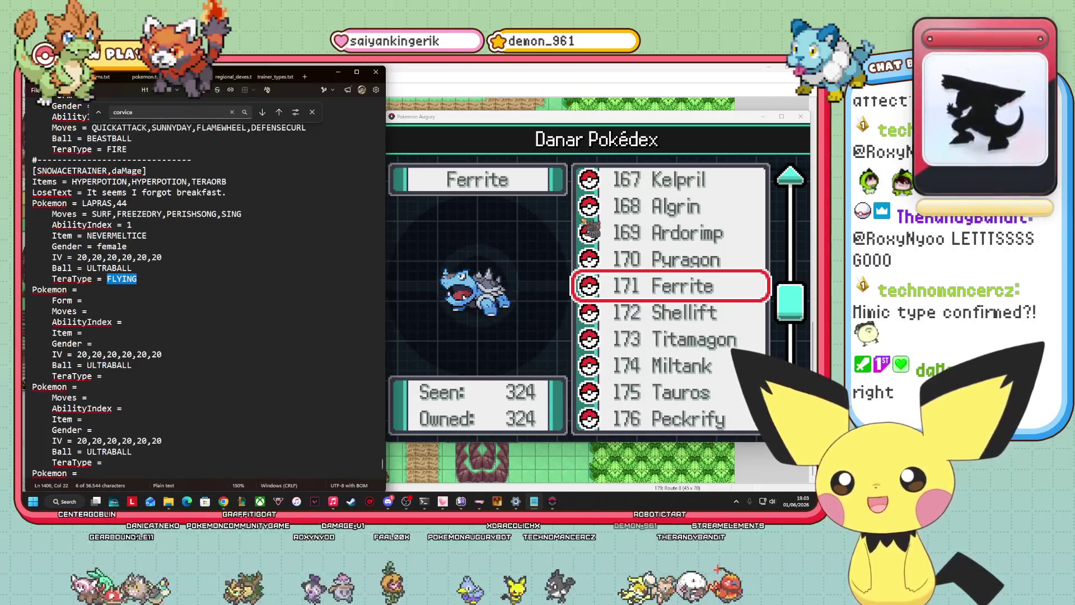
text(ICE)
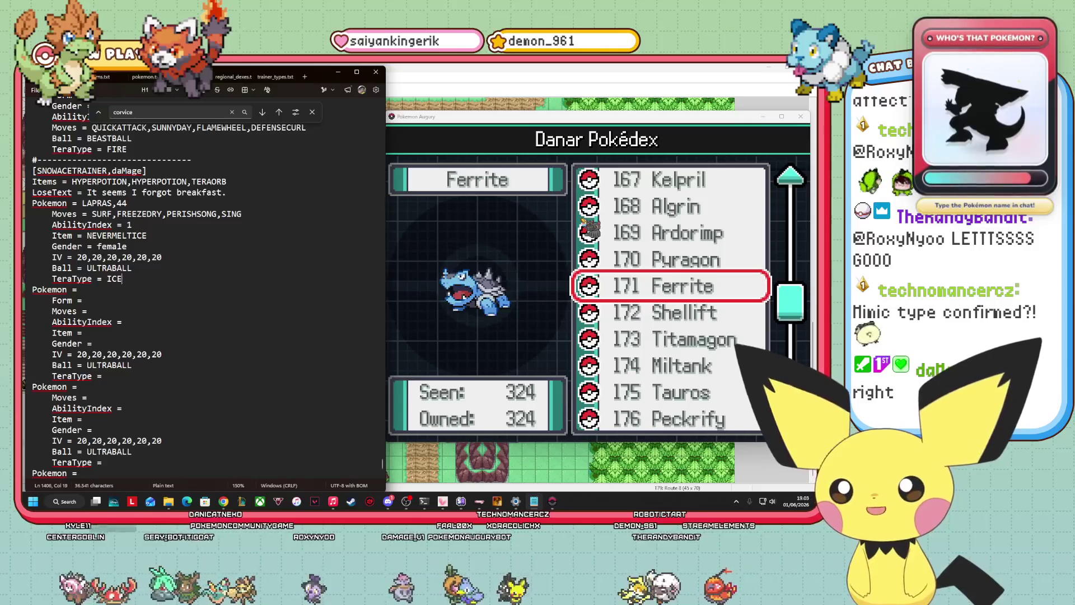
Review the Lapras's NEVERMELTICE item, FREEZEDRY move and the rest of its entry
double_click(89, 236)
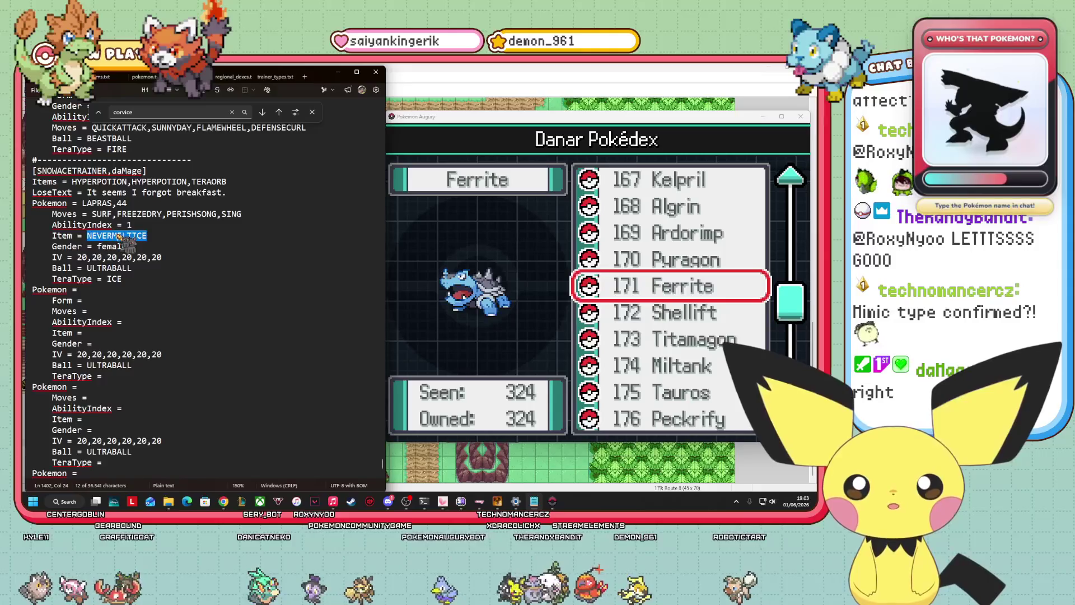
drag(117, 214, 159, 214)
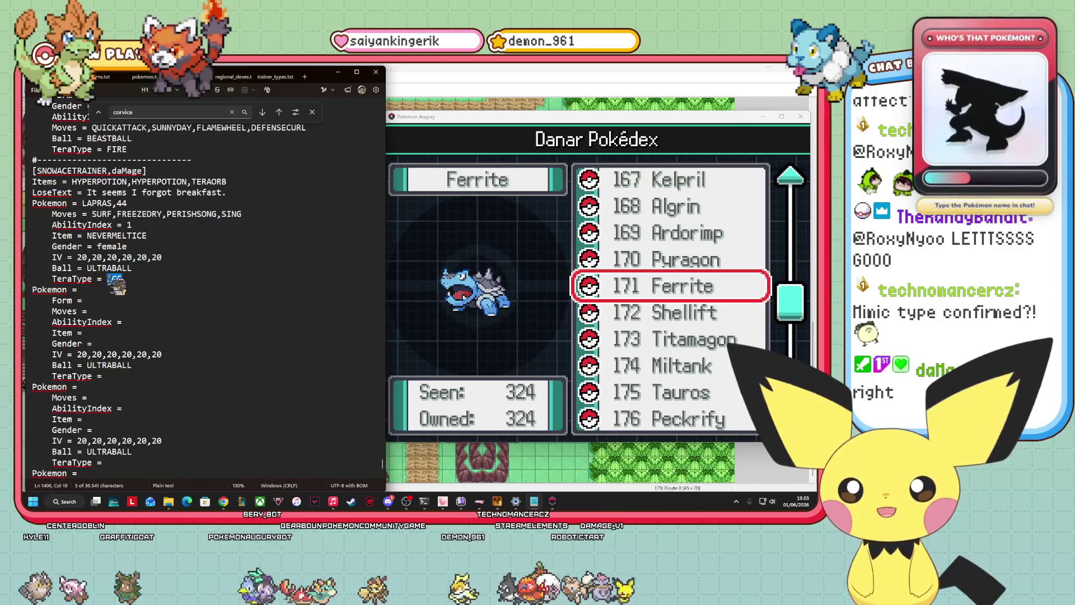
drag(117, 214, 135, 214)
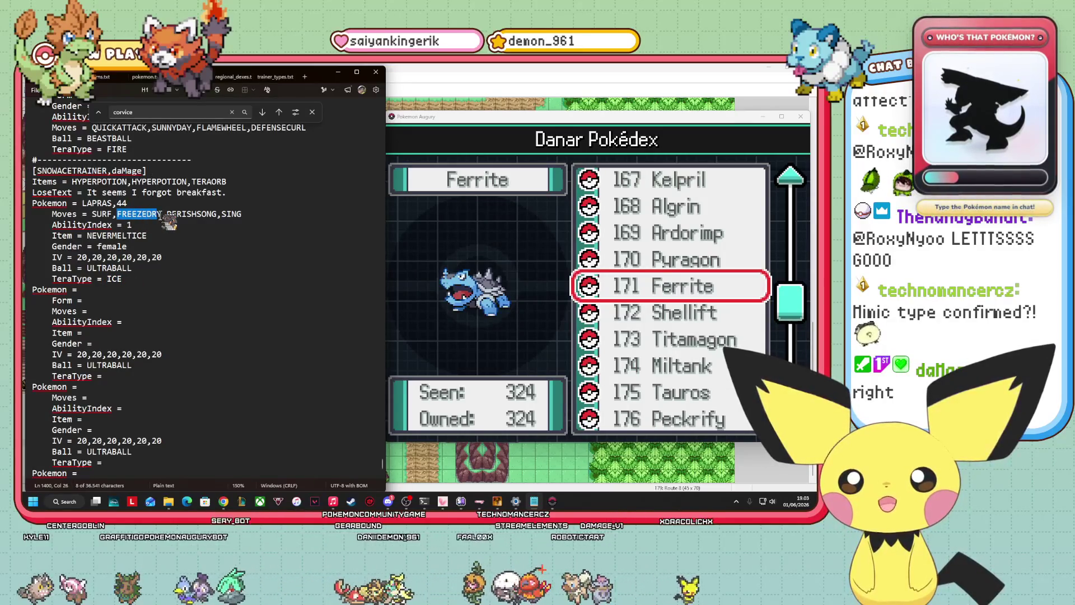
click(167, 226)
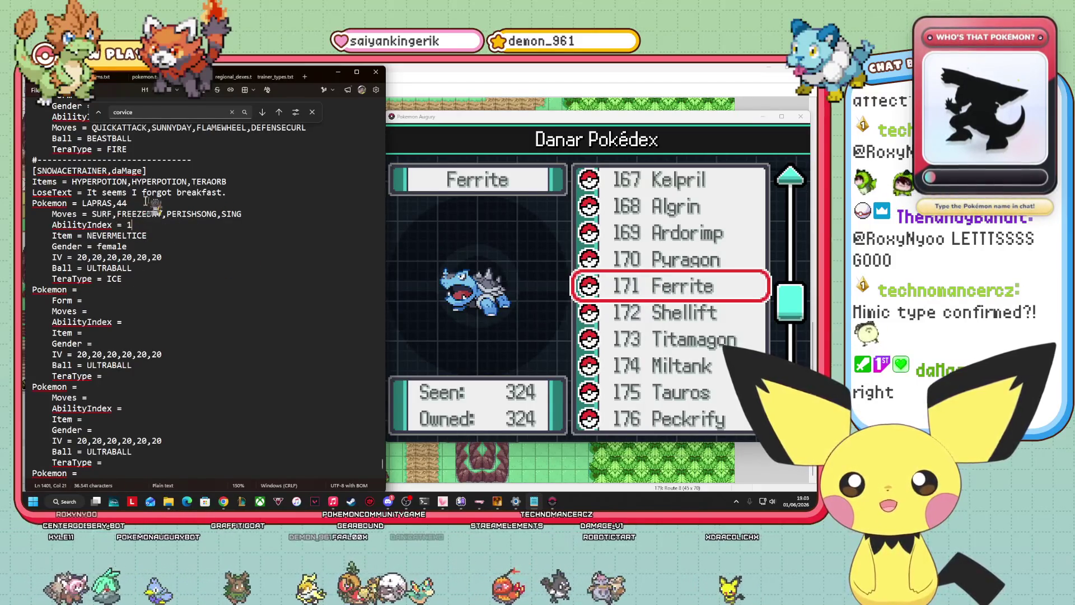
key(Down)
key(Down)
key(Down)
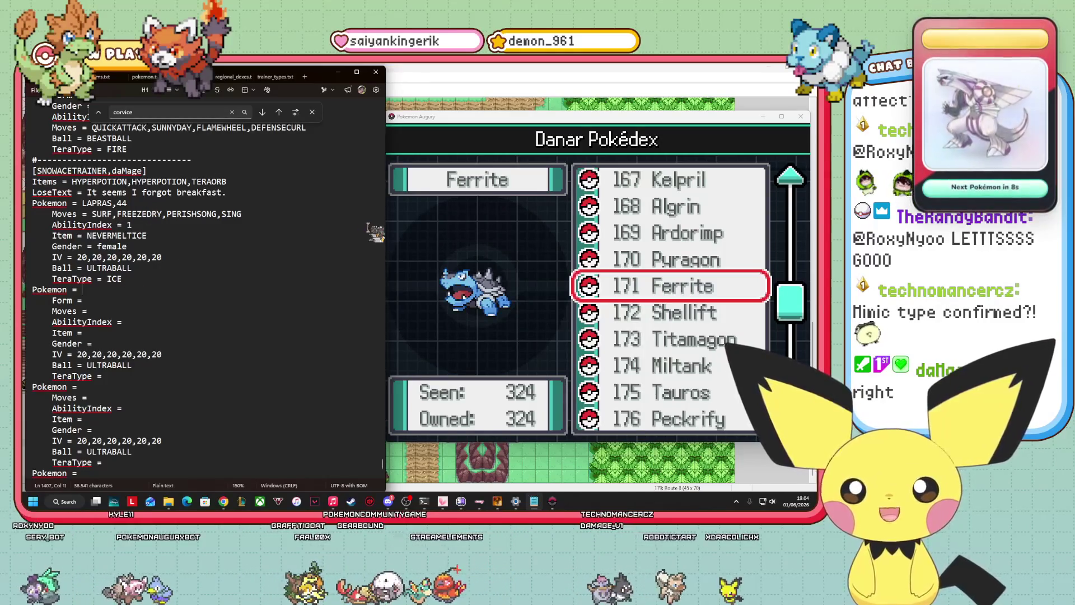
mouse_move(140, 280)
mouse_down()
mouse_move(45, 250)
mouse_move(35, 206)
mouse_up()
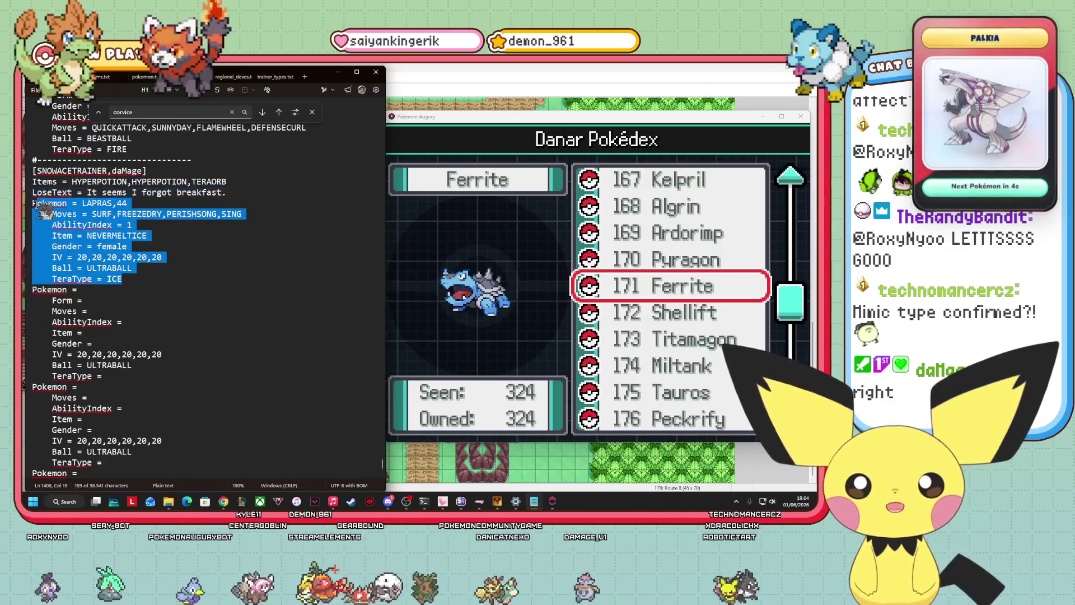
click(130, 281)
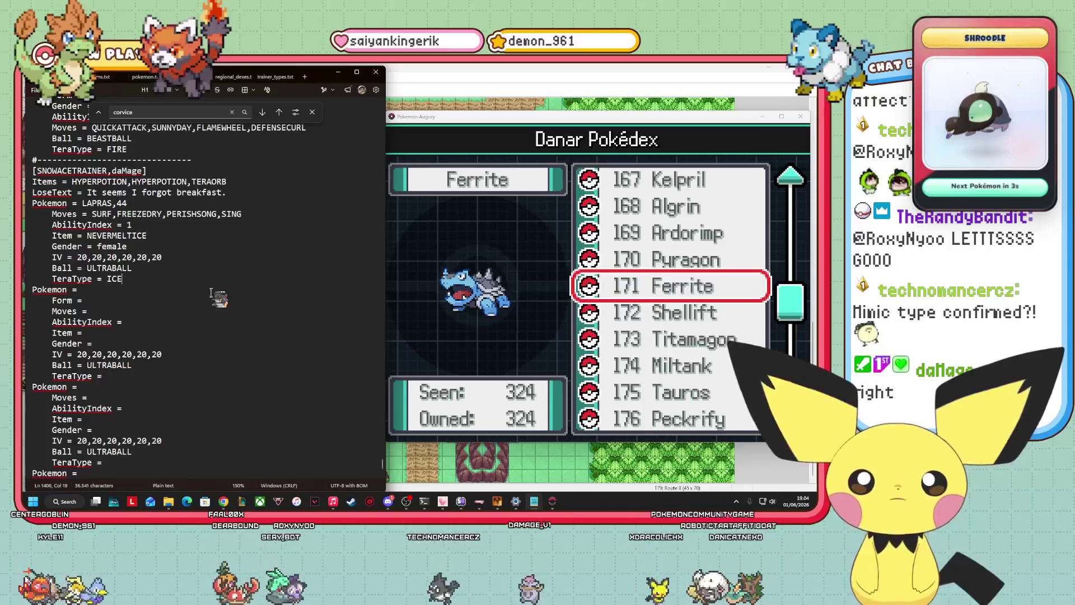
scroll(165, 268, down, 1)
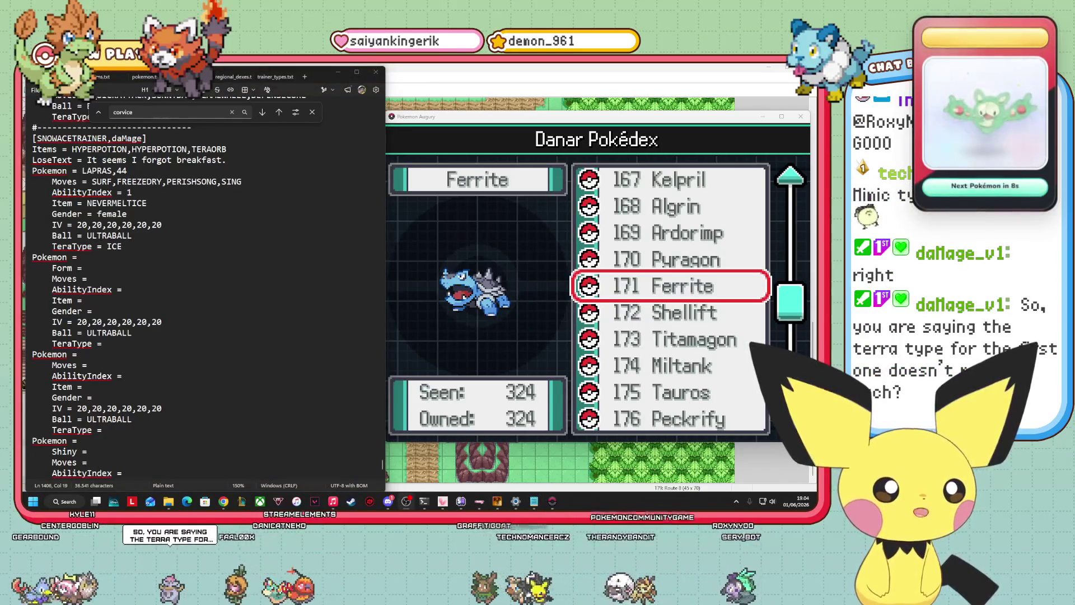
click(133, 244)
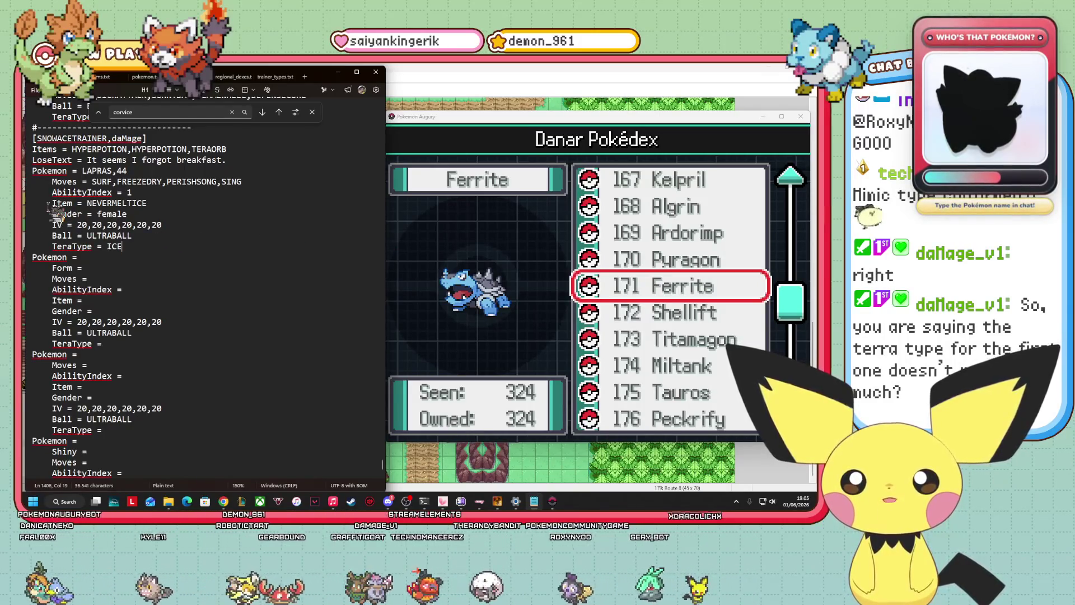
scroll(193, 431, down, 3)
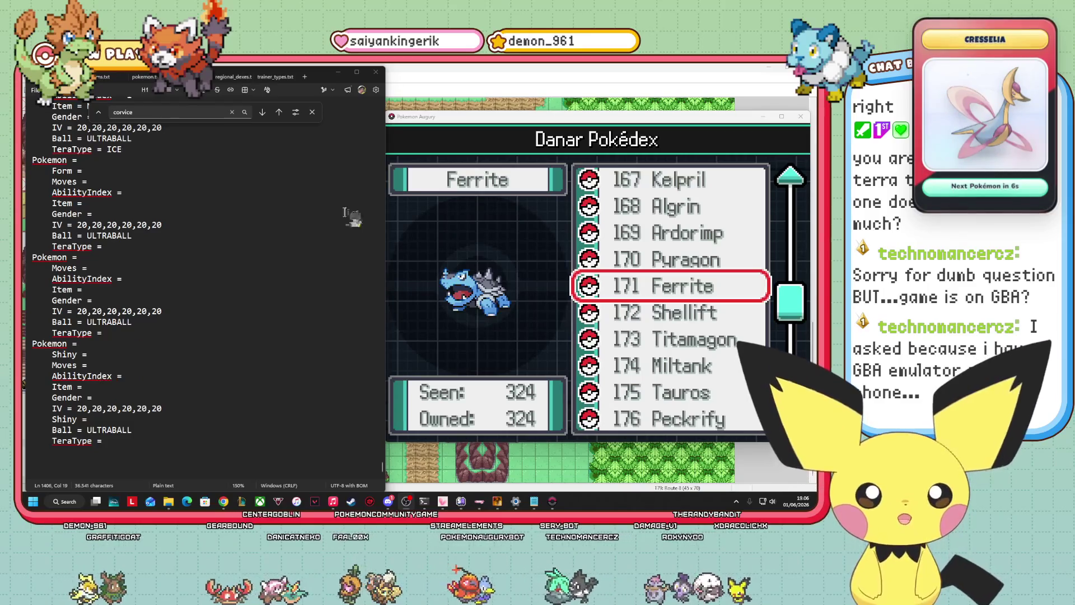
click(437, 116)
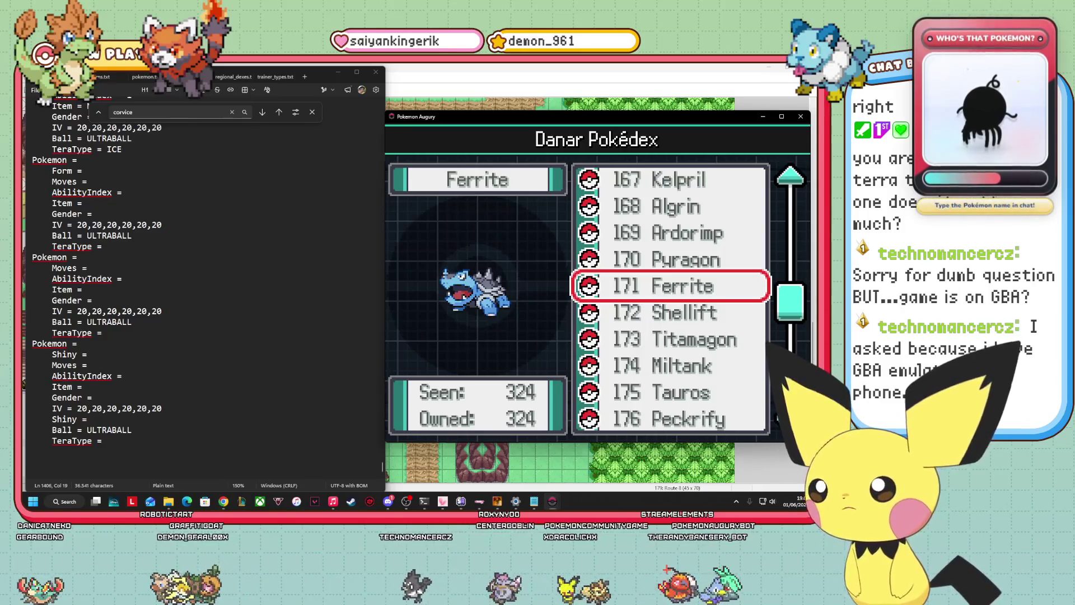
key(alt+Tab)
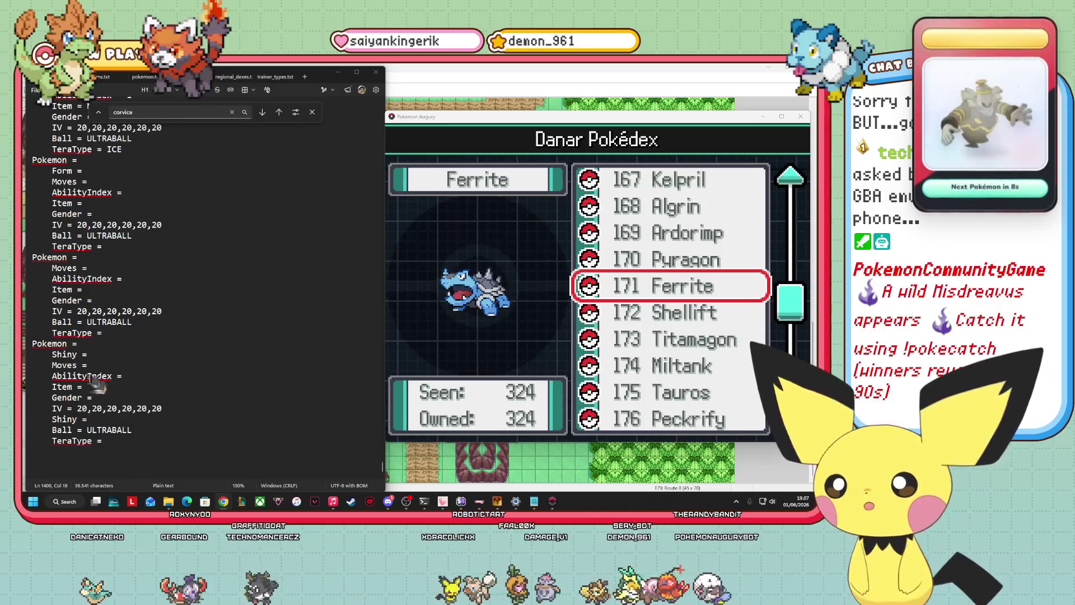
Recheck the ICE TeraType line in the Lapras entry in Notepad
scroll(134, 306, up, 1)
scroll(135, 307, up, 3)
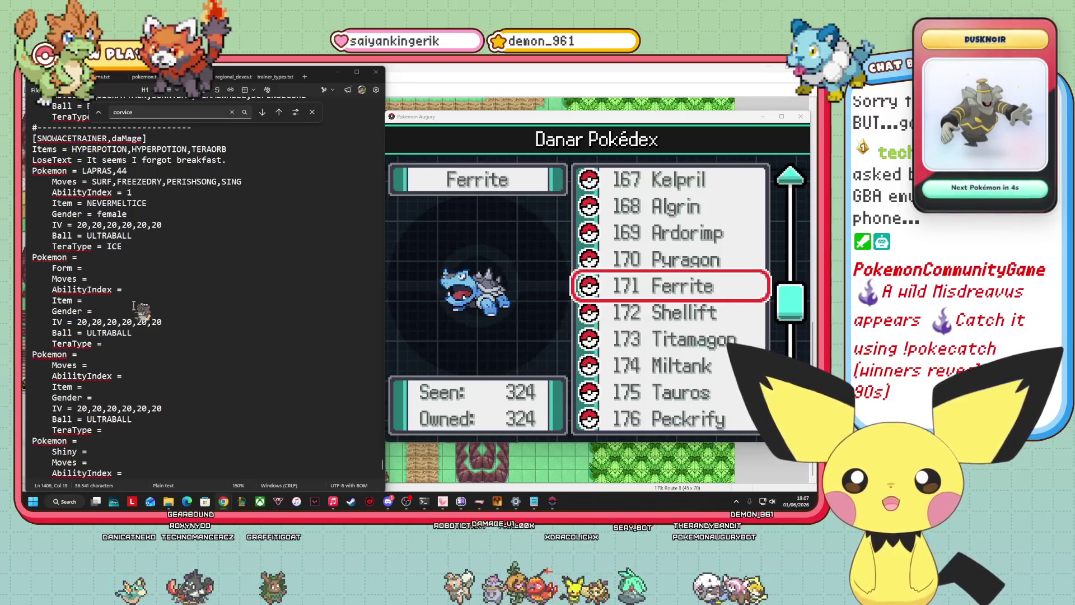
drag(122, 246, 62, 247)
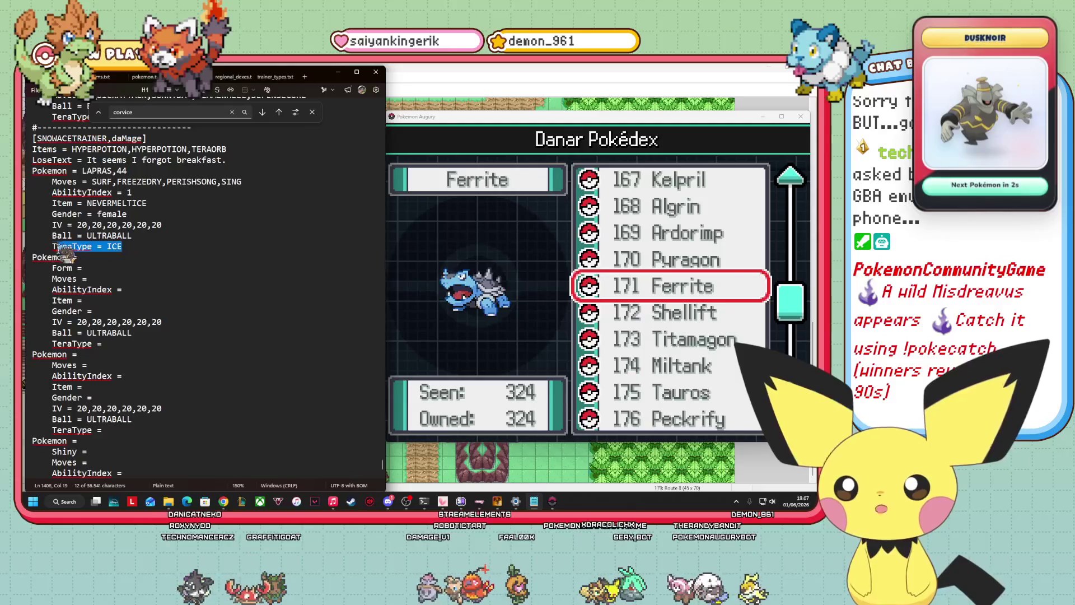
click(84, 257)
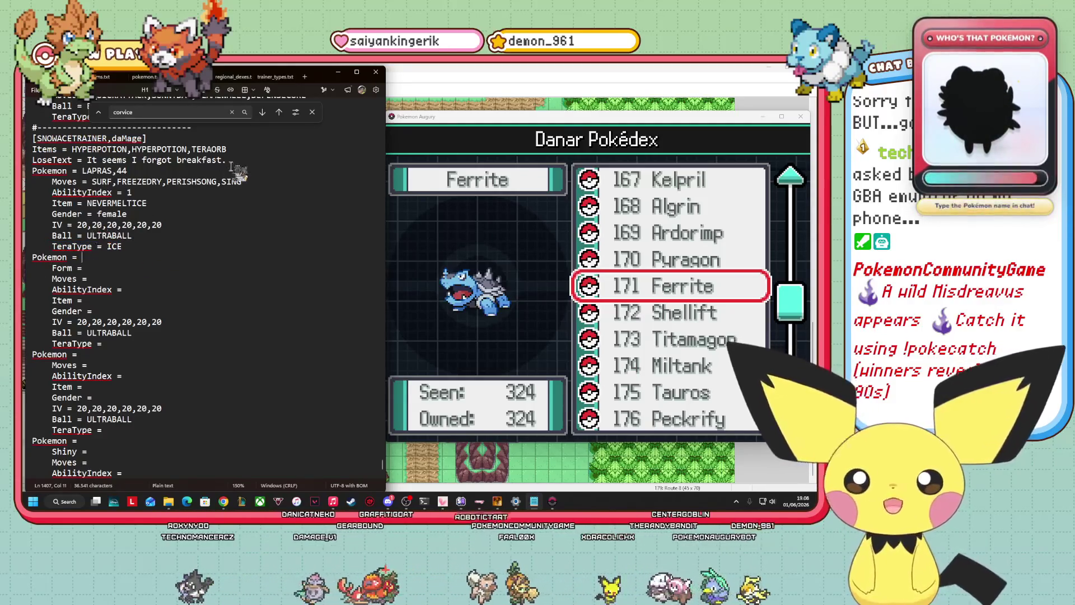
scroll(271, 146, down, 1)
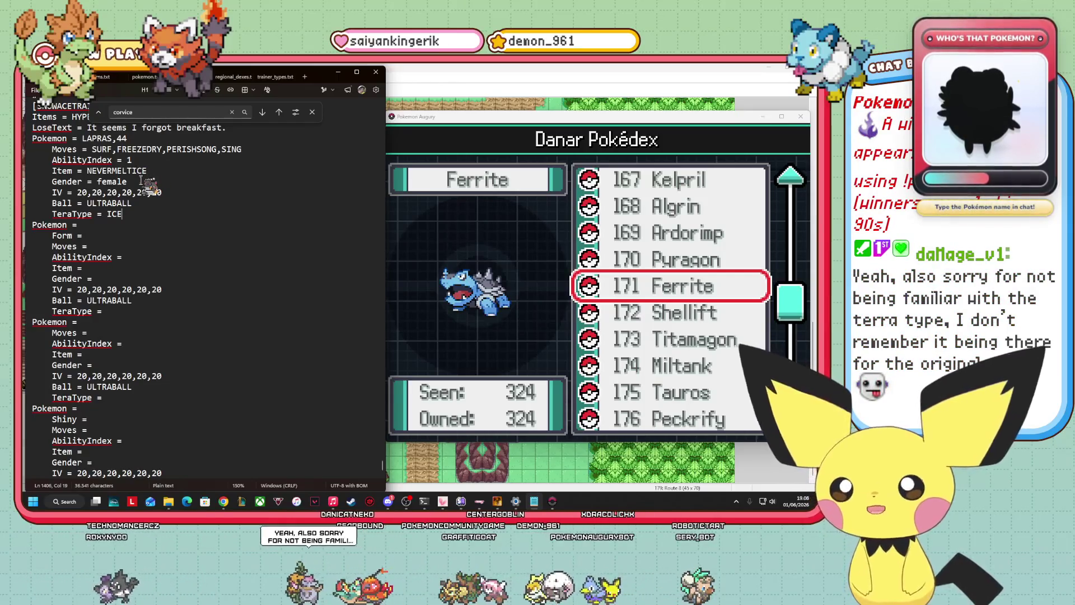
Bring the Pokémon Augury Pokédex window to the front and nudge it slightly
click(434, 230)
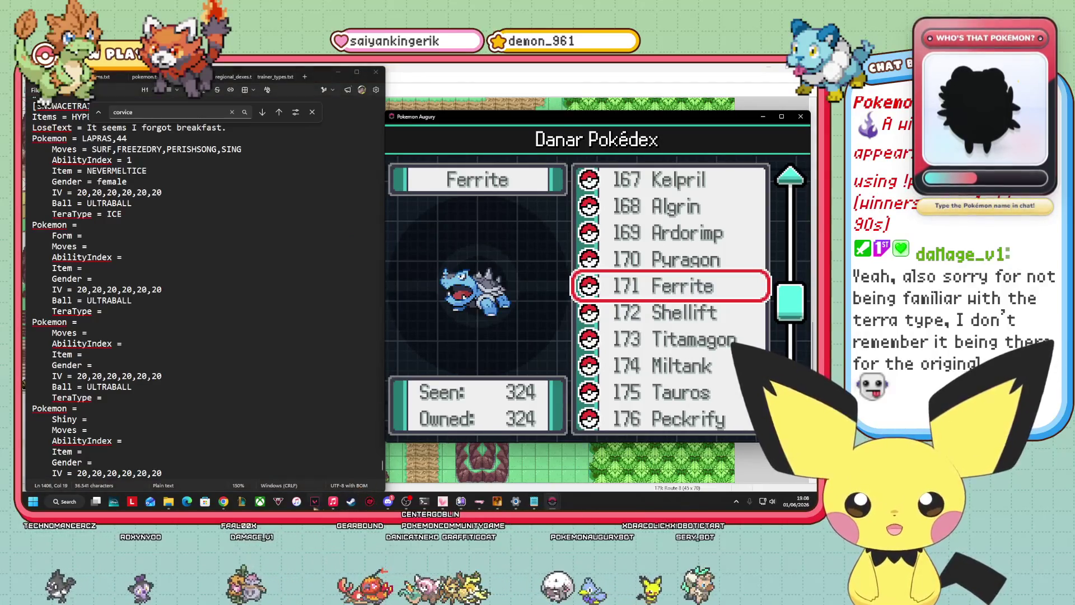
mouse_move(231, 506)
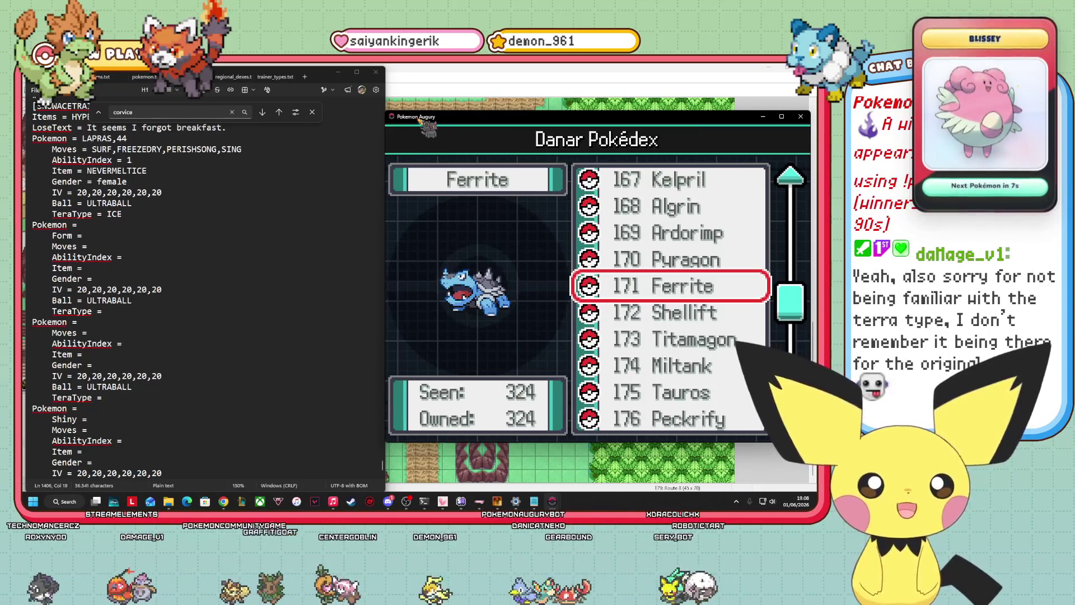
drag(421, 120, 423, 118)
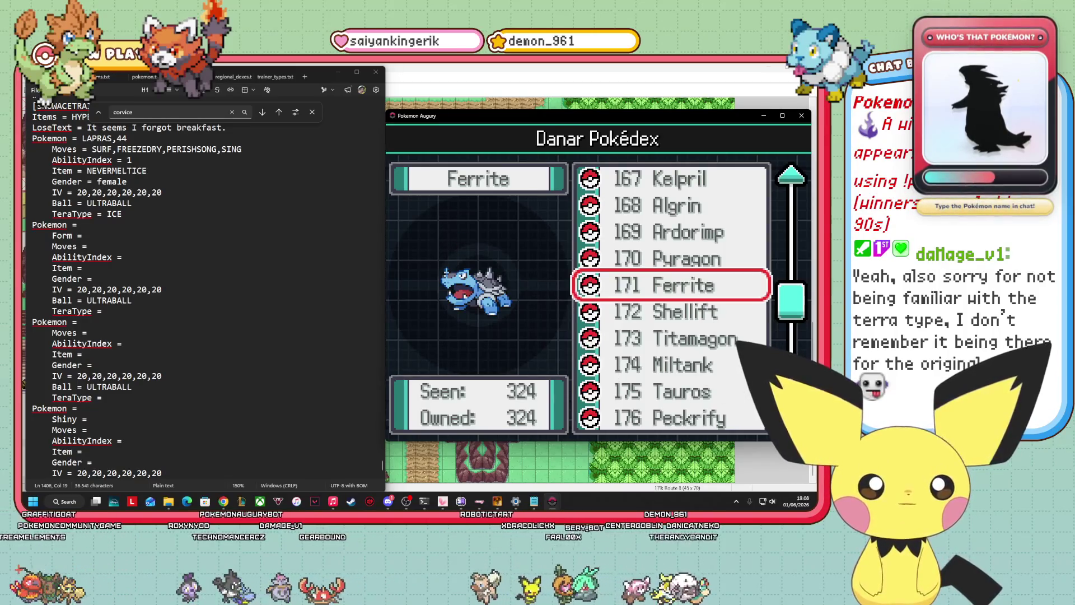
Browse the Danar Pokédex list, then open 185 Lucario's entry on its forms page
key(Up)
key(Up)
key(Up)
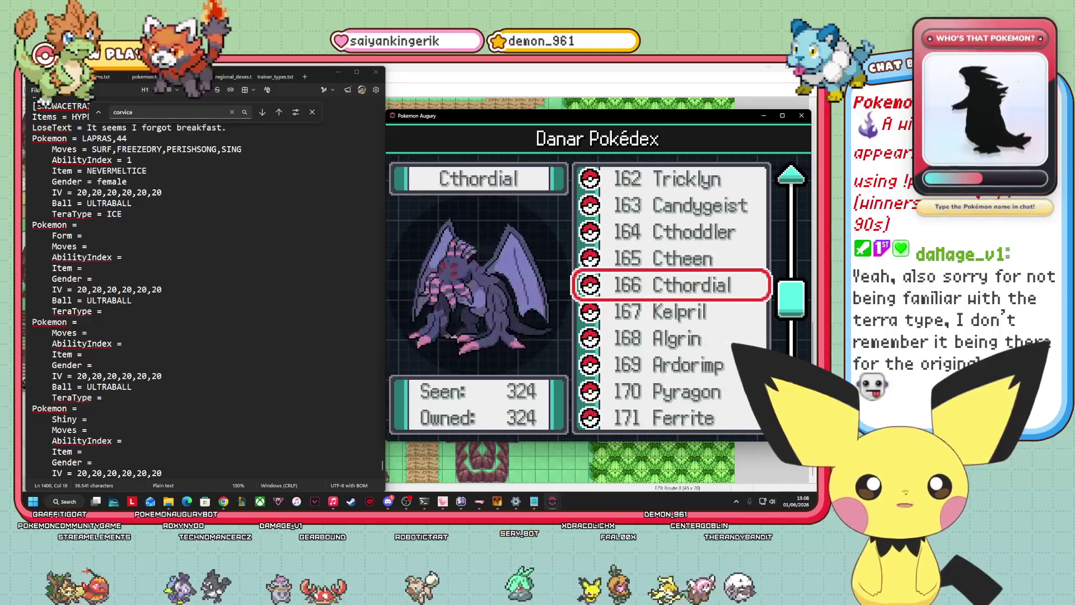
key(Up)
key(Up)
key(Up)
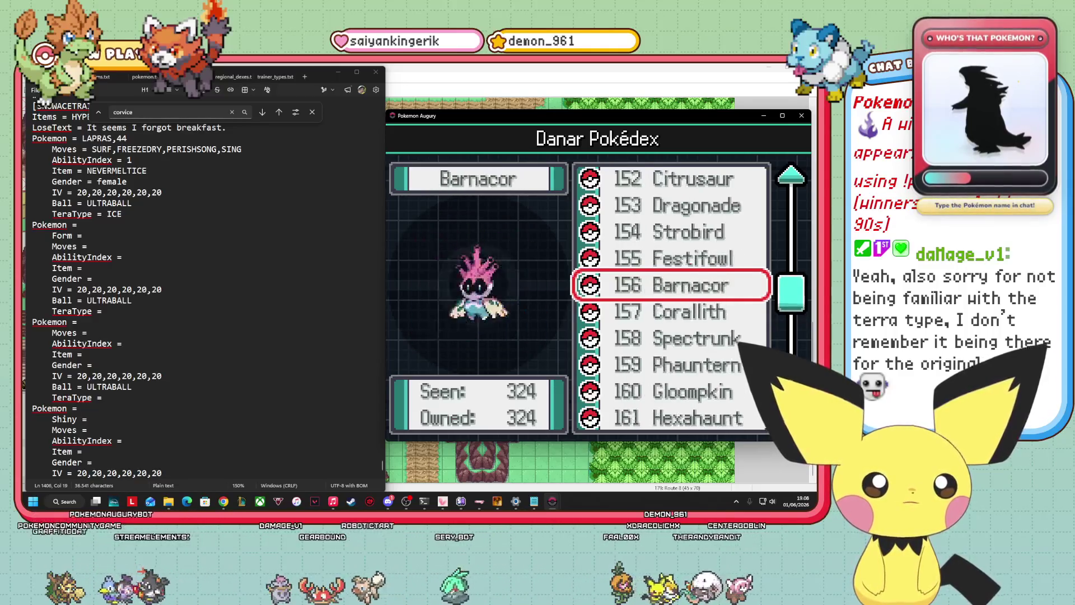
key(Up)
key(Up)
key(Up)
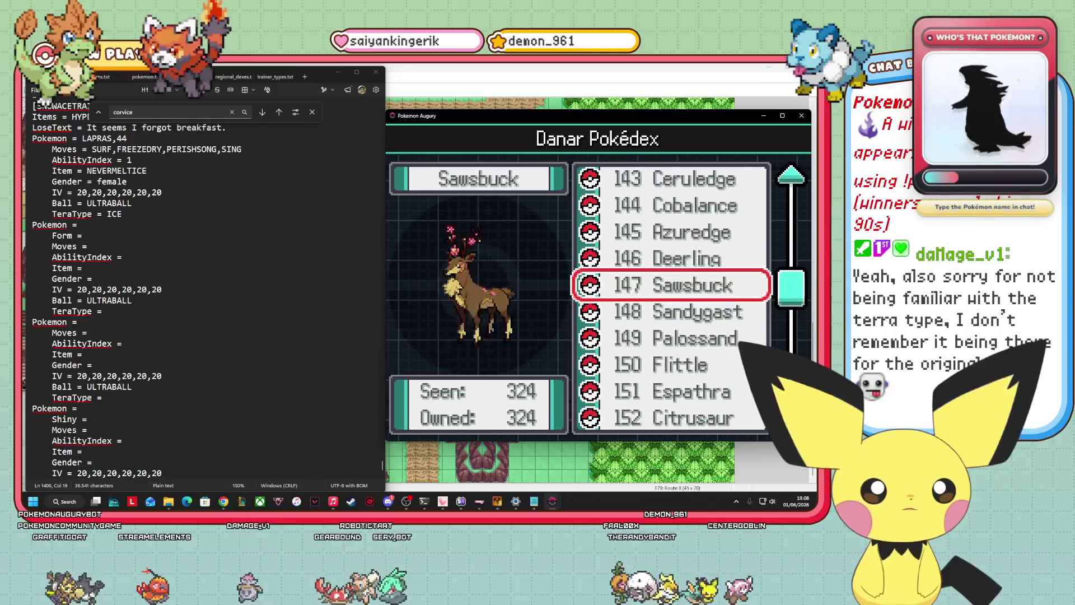
key(Down)
key(Down)
key(Down)
key(Down)
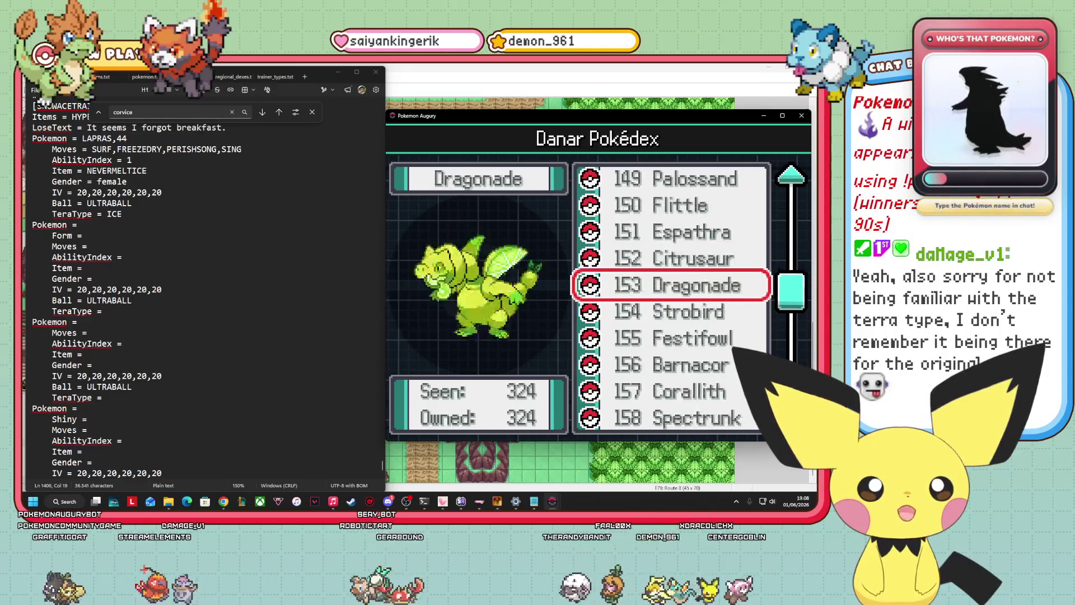
key(Down)
key(Down)
key(Down)
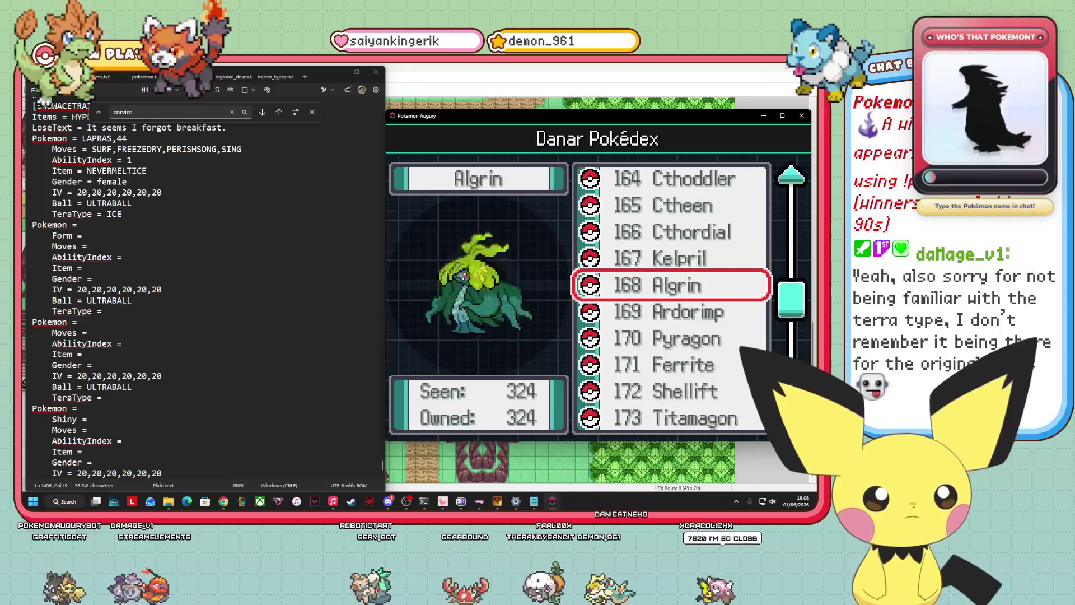
key(Down)
key(Down)
key(Down)
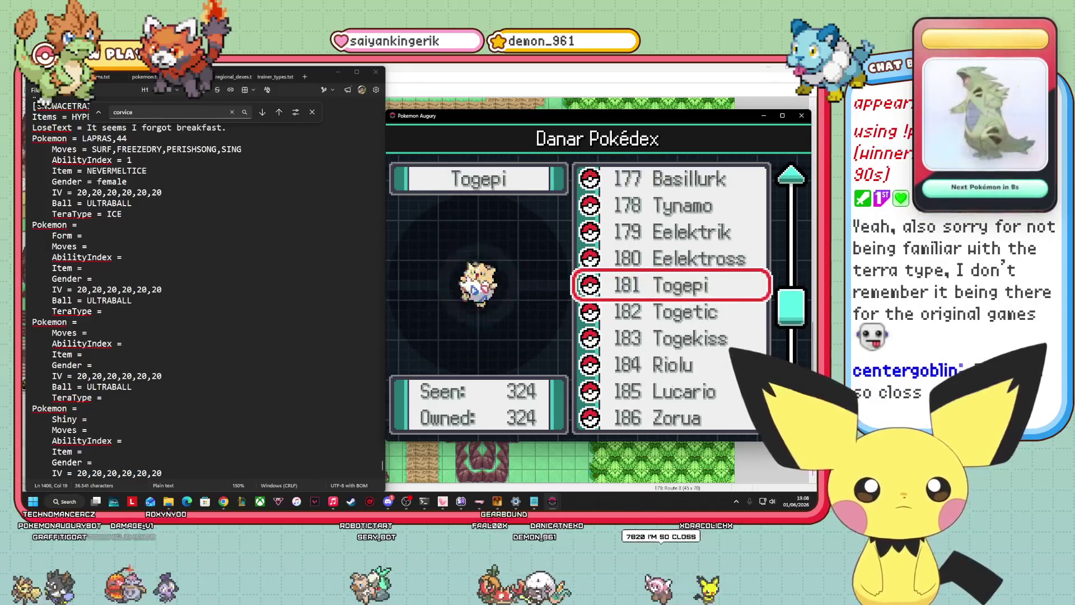
key(Up)
key(Return)
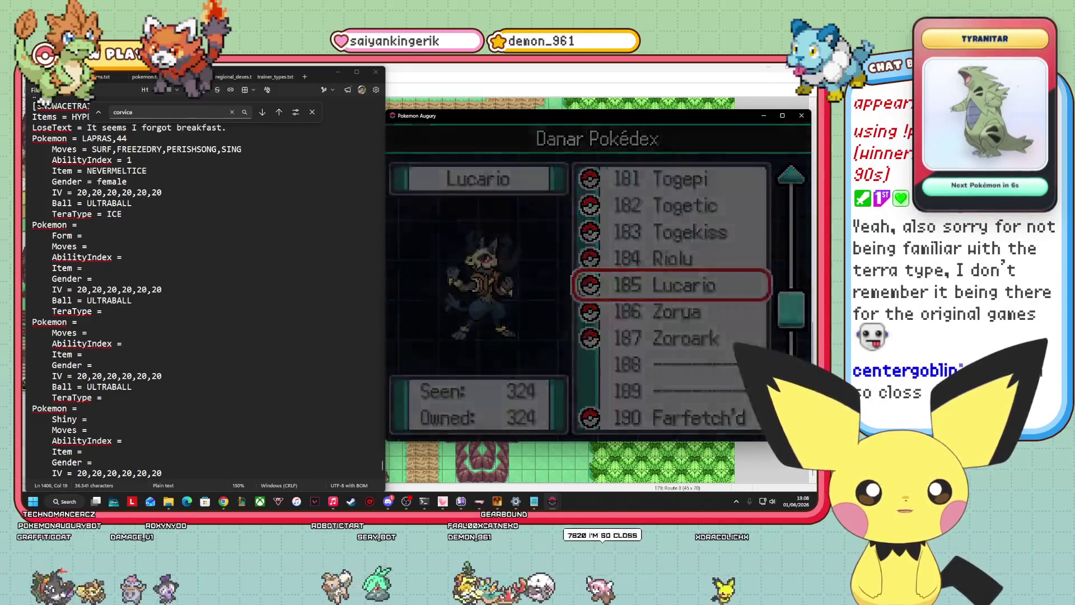
key(Right)
key(Right)
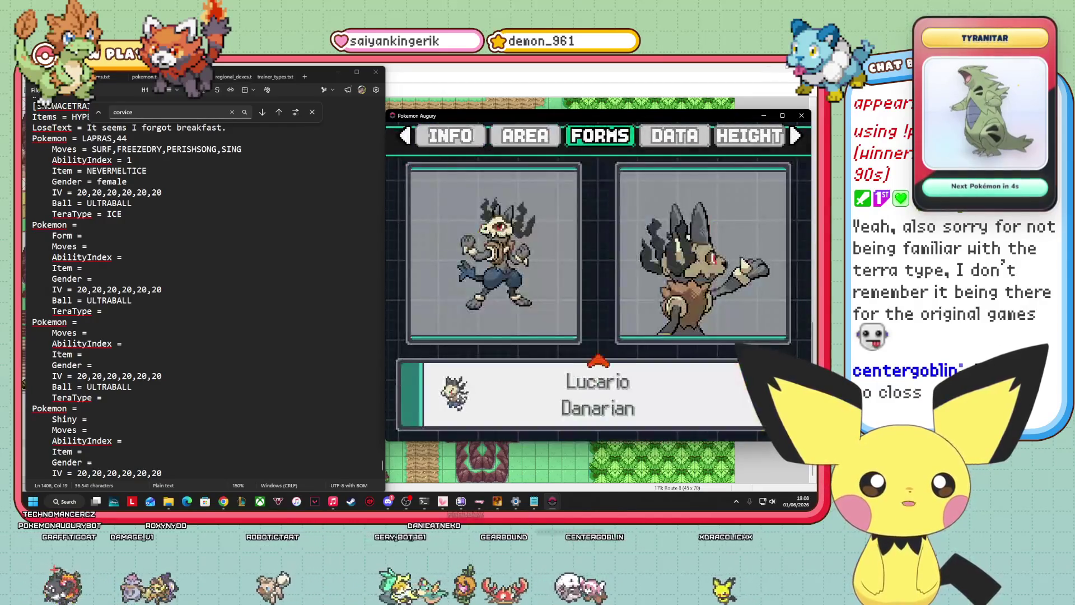
Cycle Lucario's standard and Mega forms, stop on Danarian, then return to the list
key(Down)
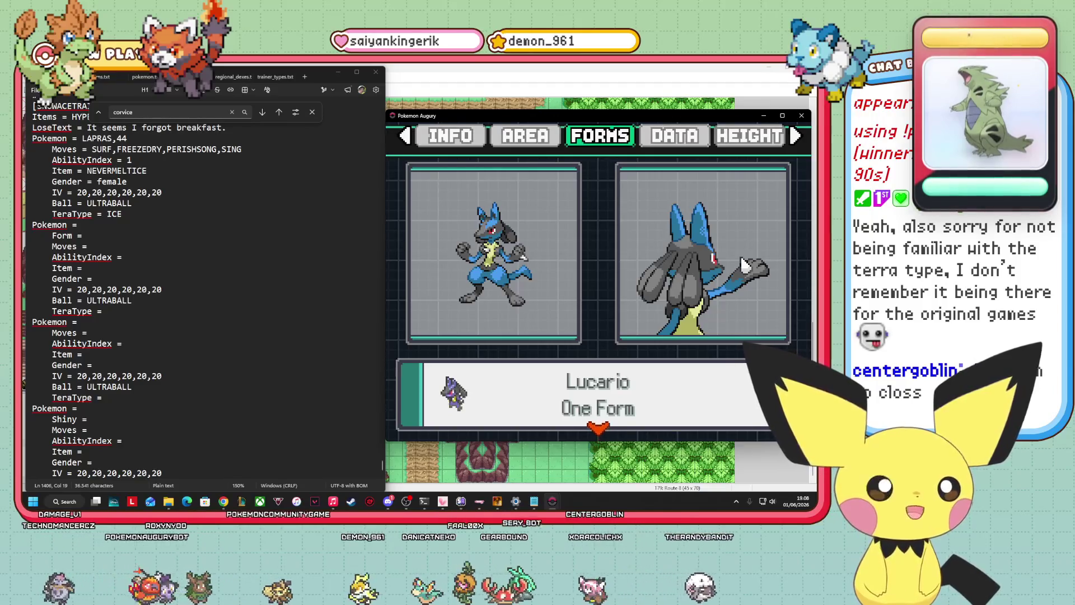
key(Down)
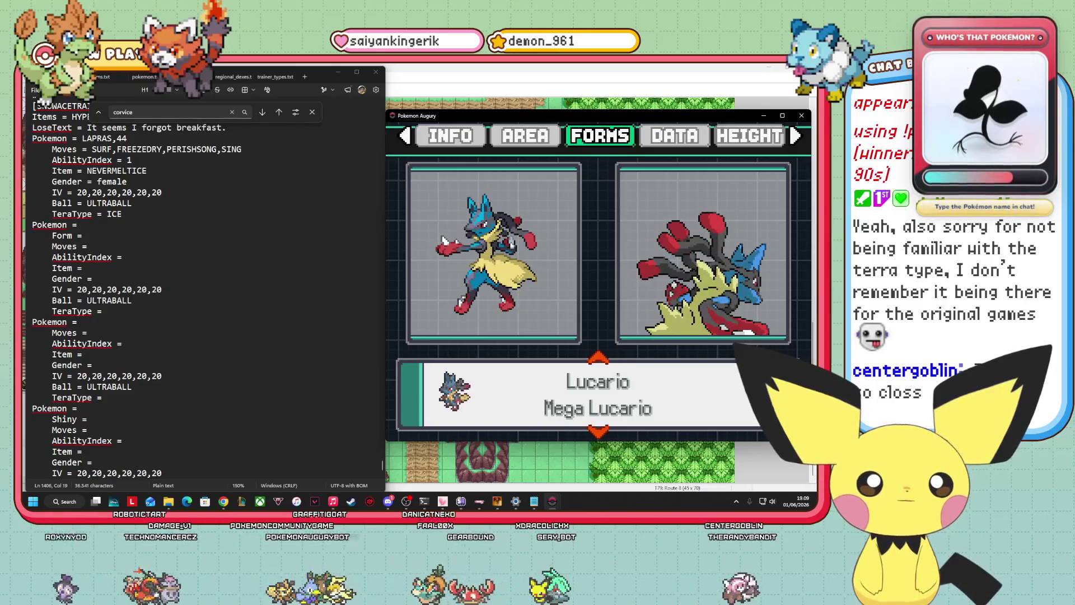
key(Up)
key(Down)
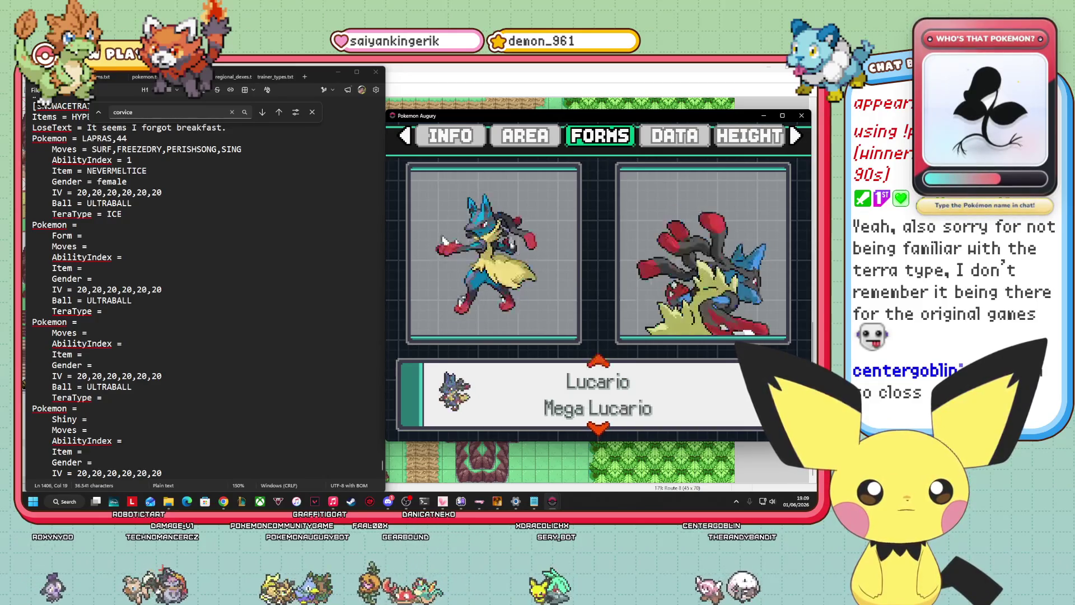
key(Down)
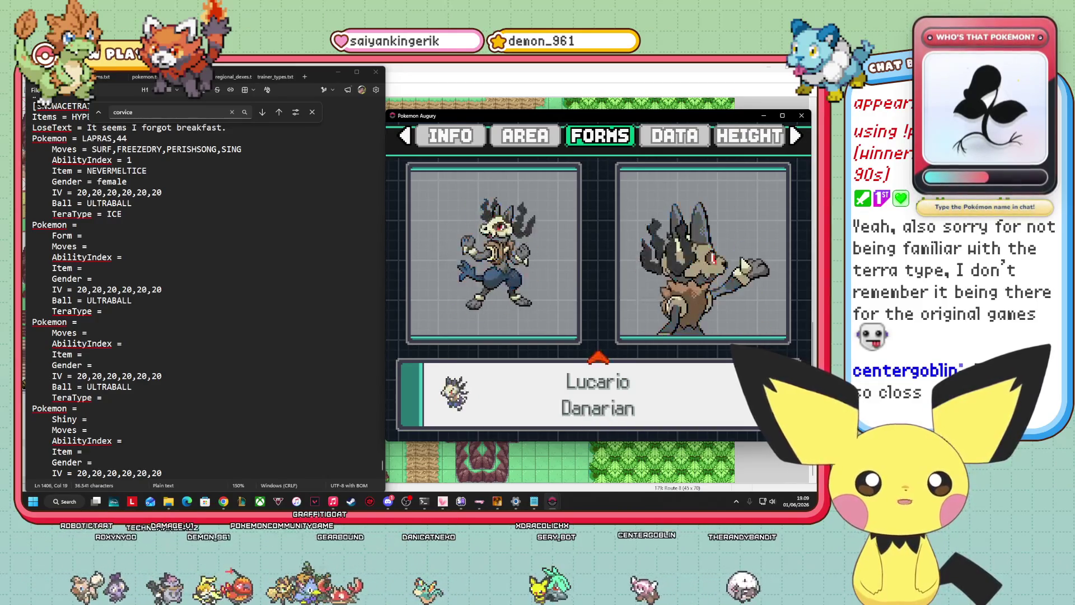
key(Escape)
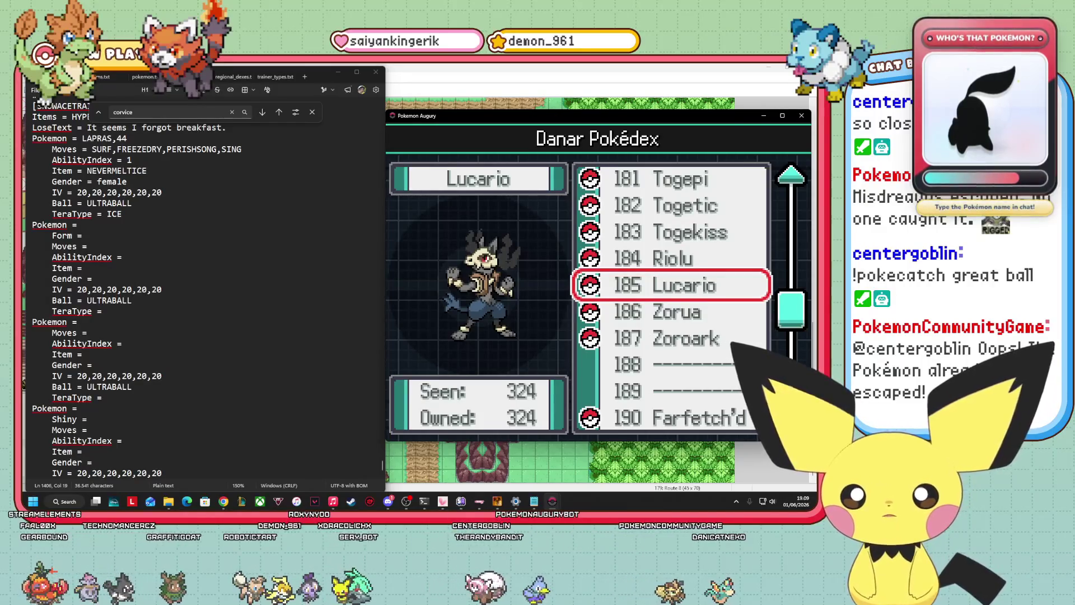
Step between Lucario and Zorua in the list, then refocus the game window
key(Down)
key(Down)
key(Down)
key(Up)
key(Up)
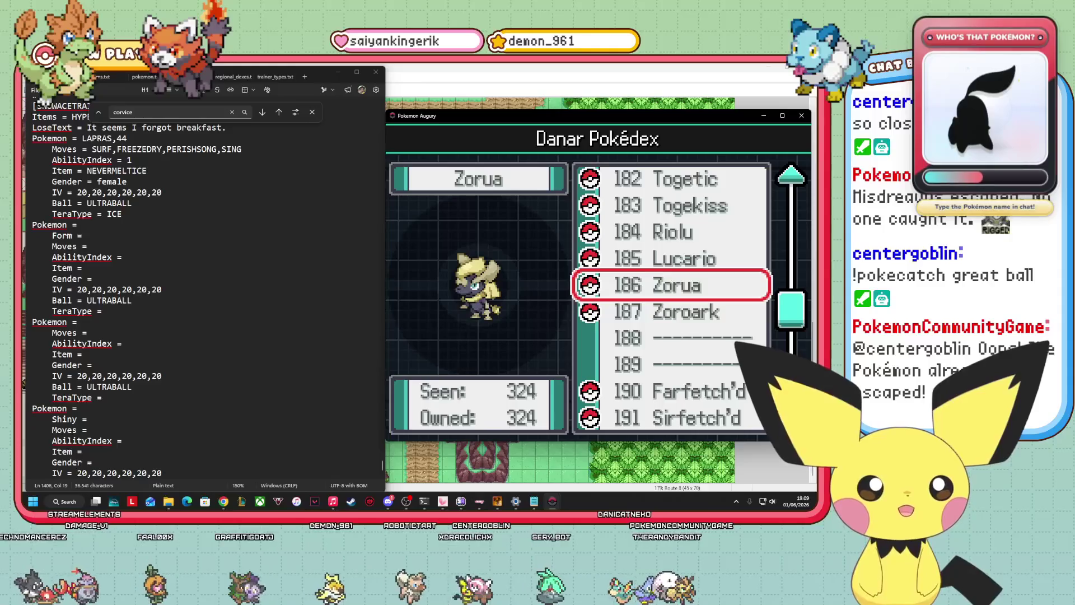
key(alt+Tab)
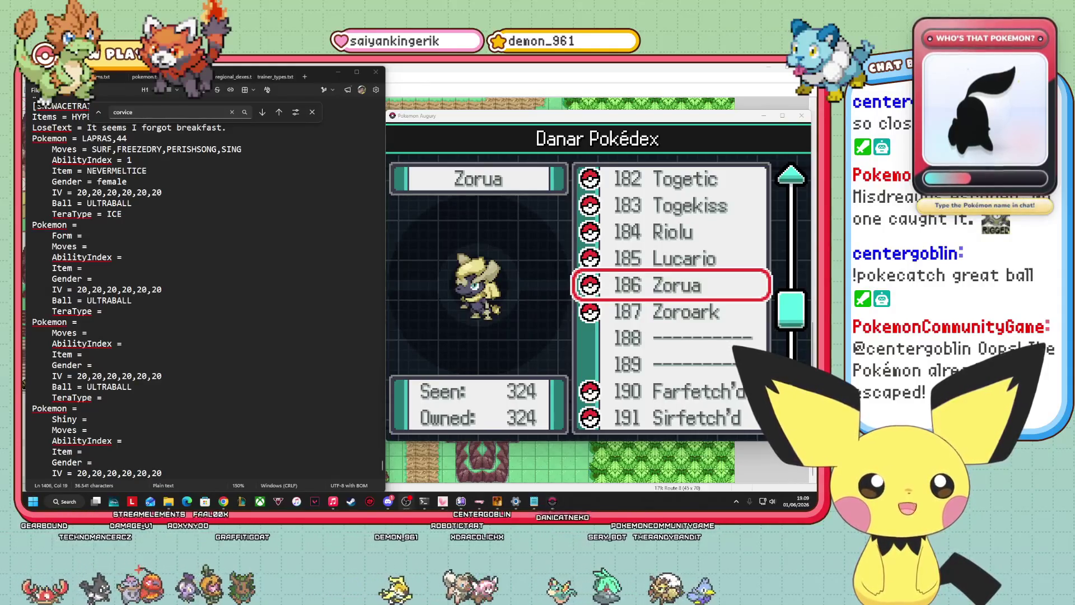
click(681, 322)
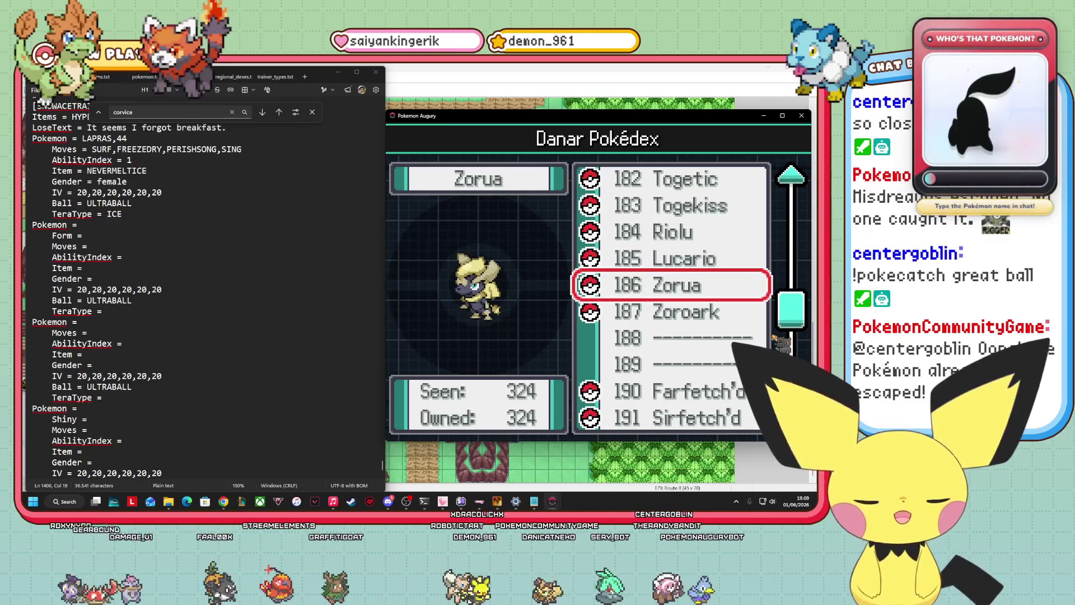
Browse from Farfetch'd through Corsola, Mareanie and Growlithe, then back up to Lucario
key(Down)
key(Down)
key(Down)
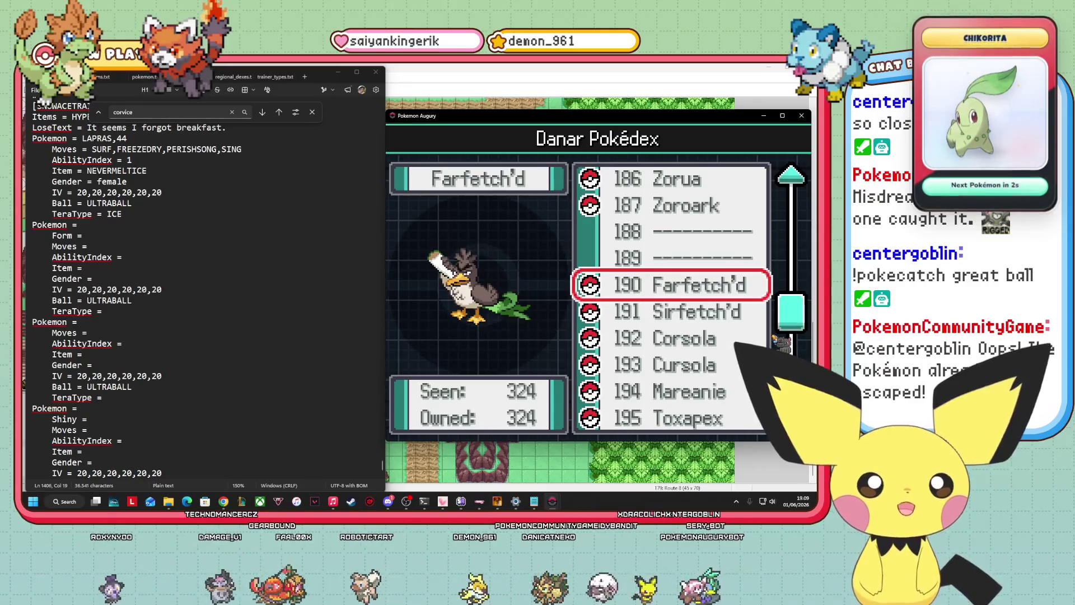
key(Down)
key(Up)
key(Up)
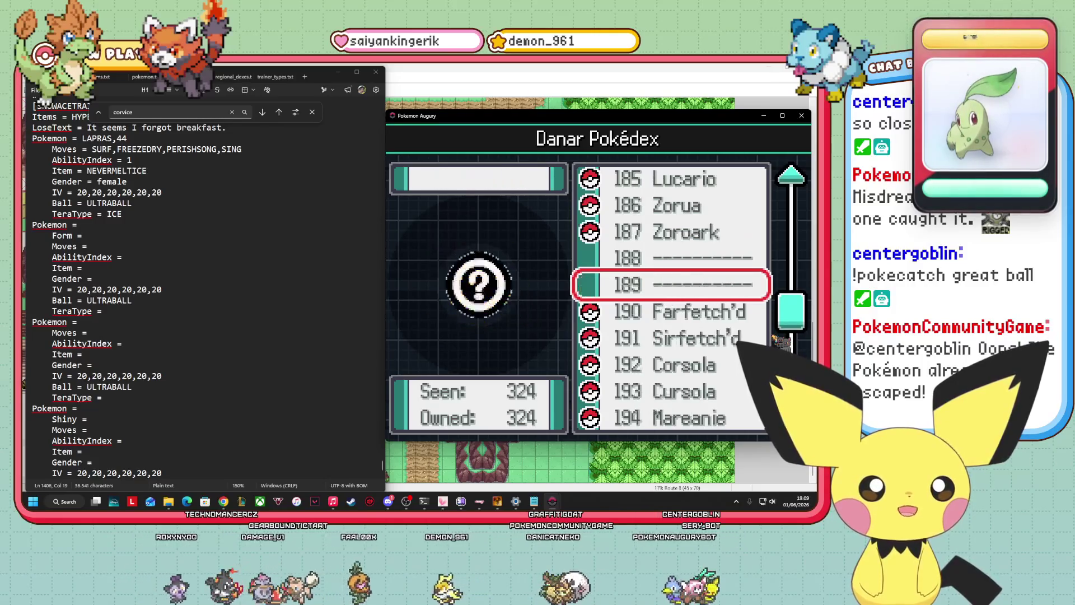
key(Down)
key(Down)
key(Down)
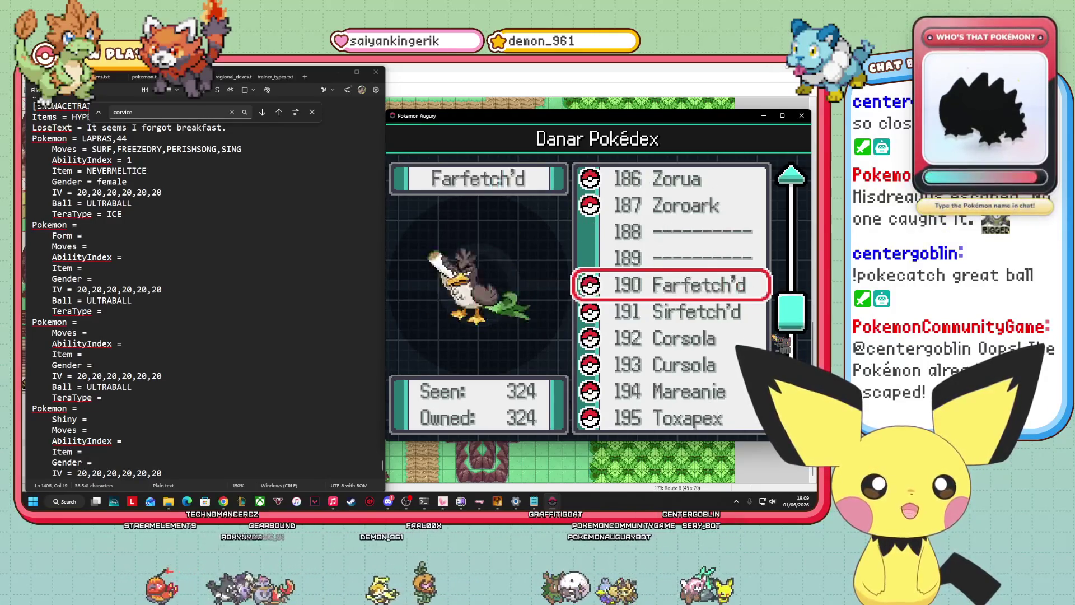
key(Down)
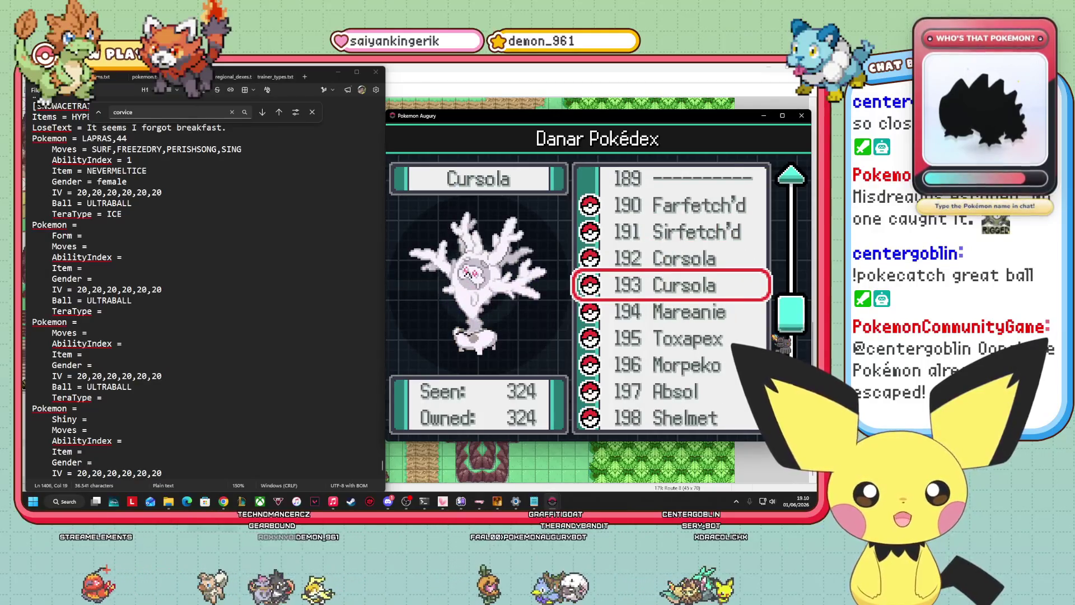
key(Down)
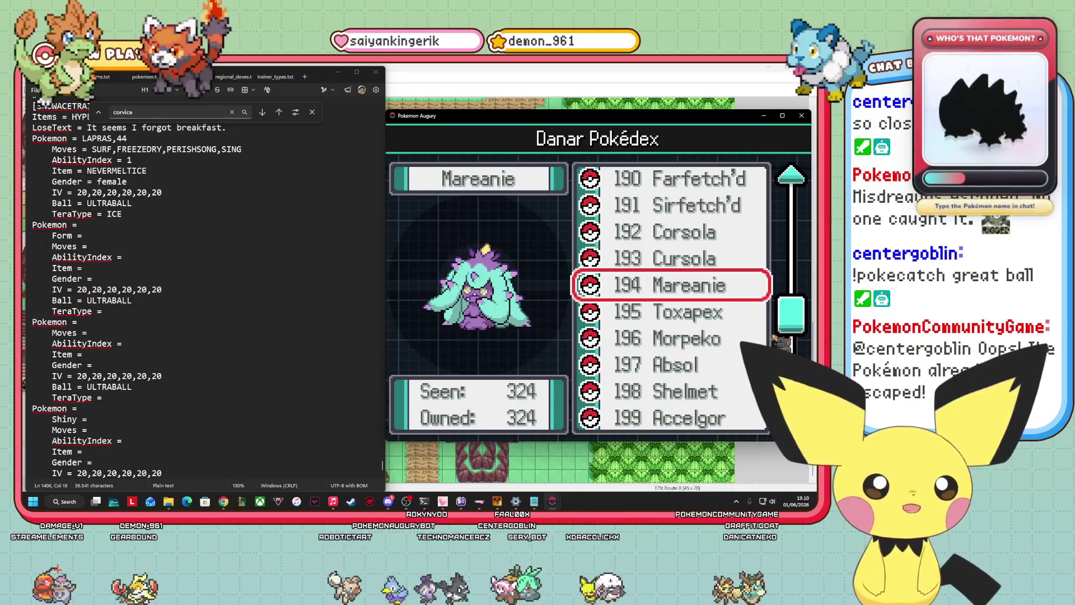
key(Down)
key(Down)
key(Down)
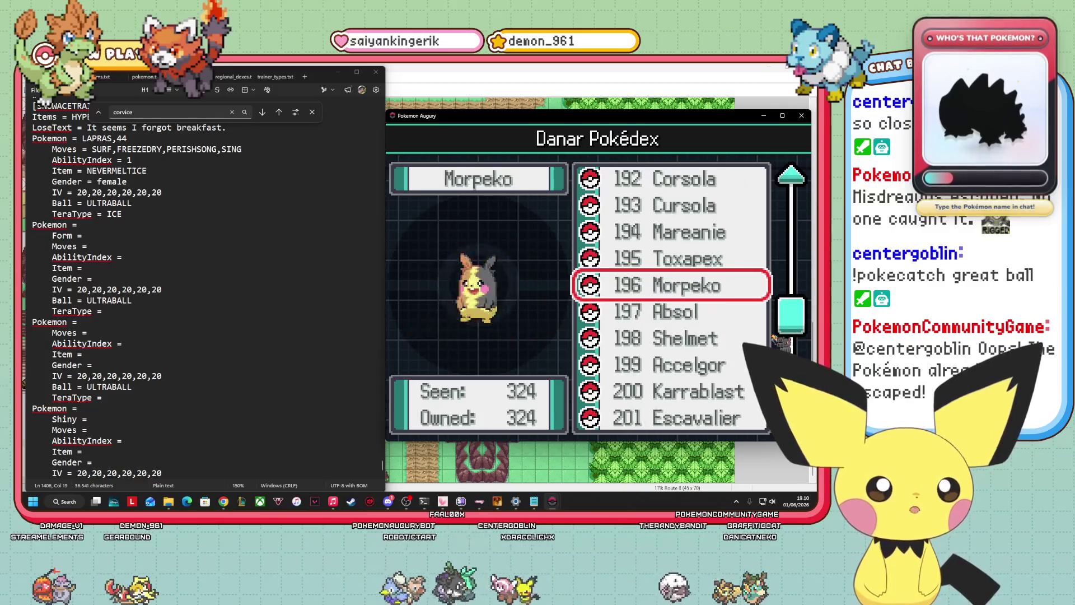
key(Down)
key(Down)
key(Down)
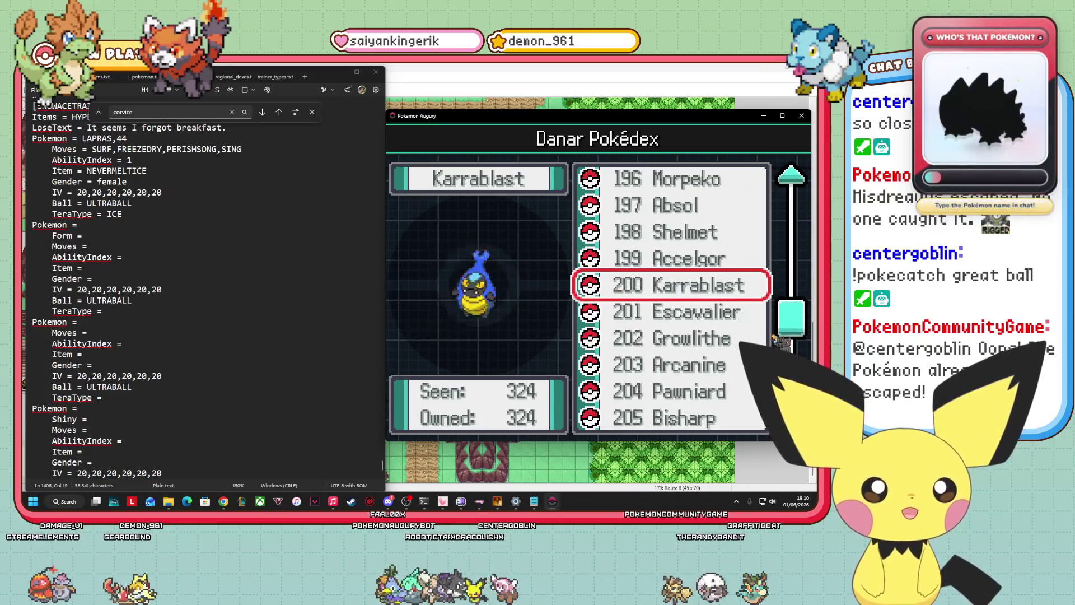
key(Down)
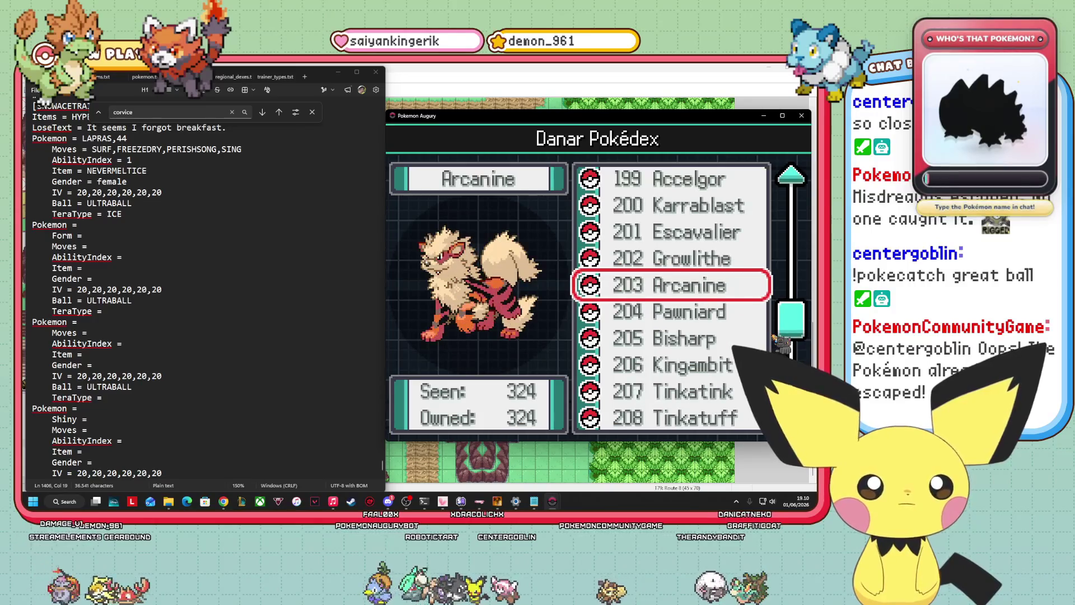
key(Up)
key(Up)
key(Up)
key(Up)
key(Up)
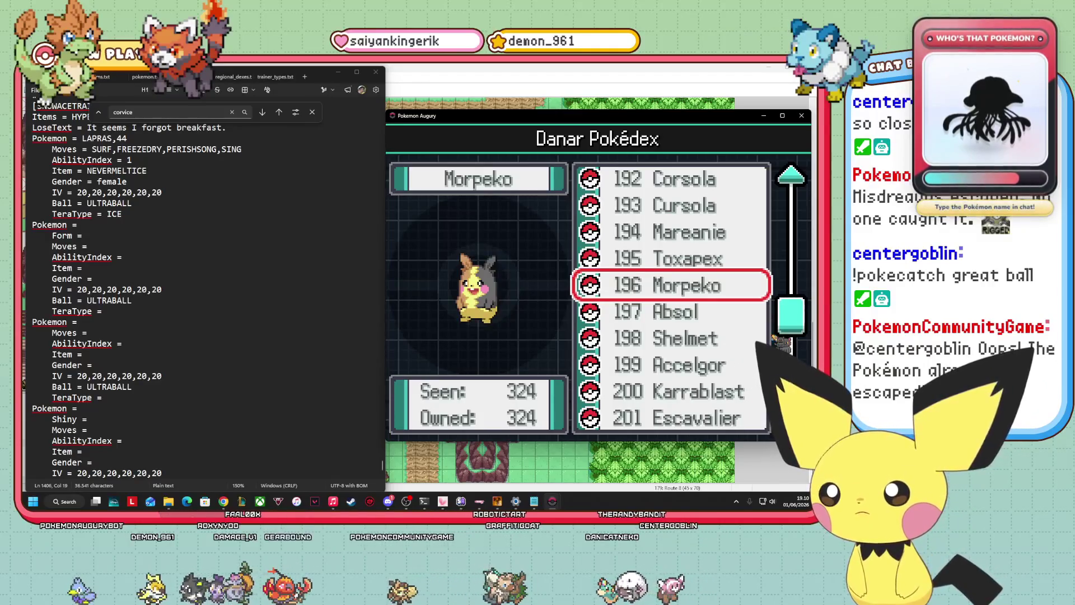
key(Up)
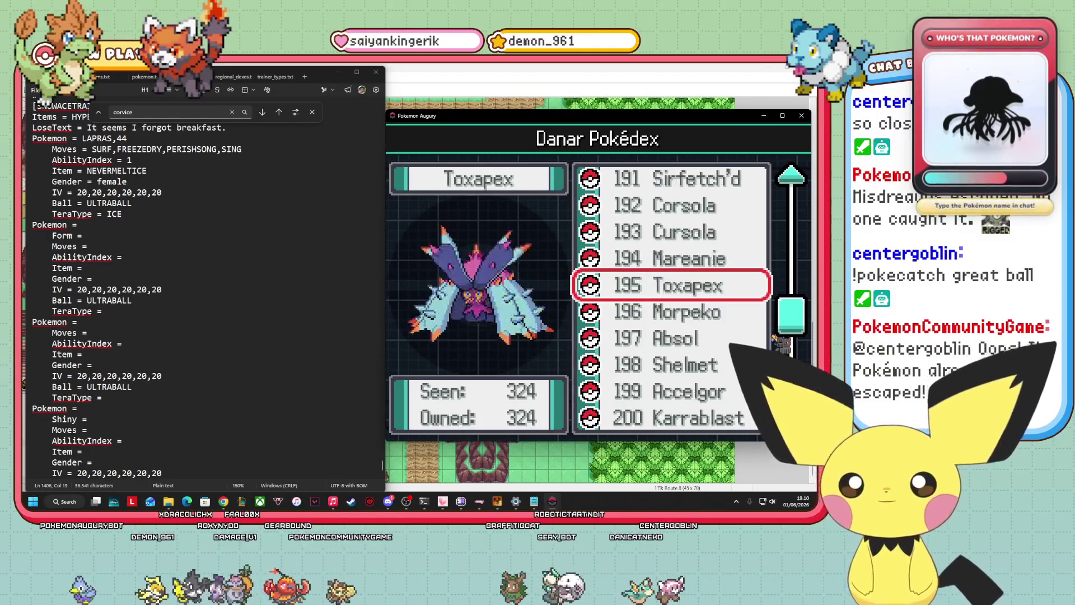
key(Up)
key(Up)
key(Up)
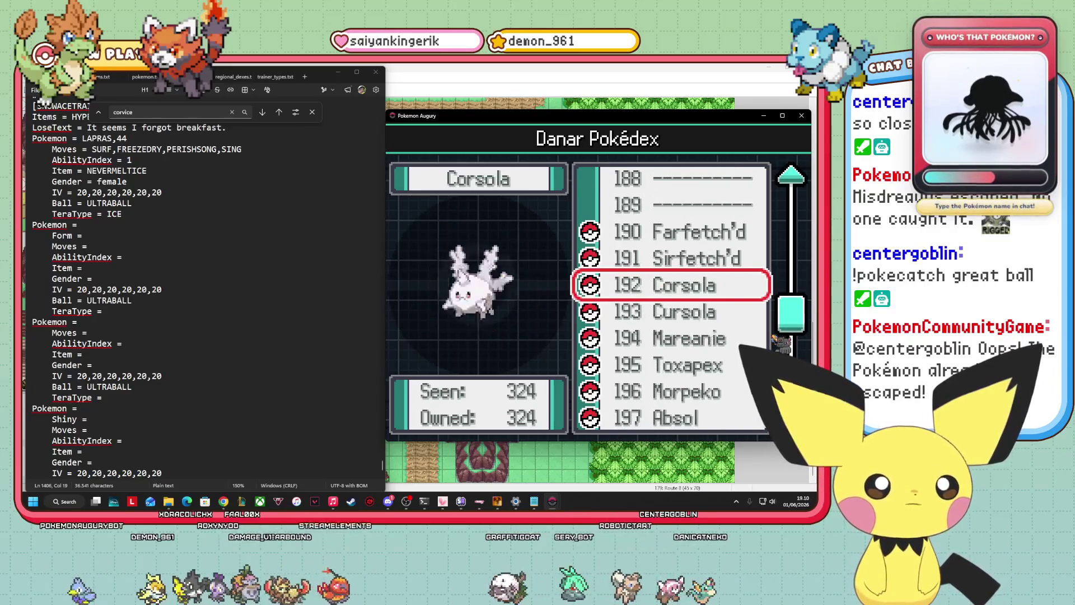
key(Up)
key(Up)
key(Up)
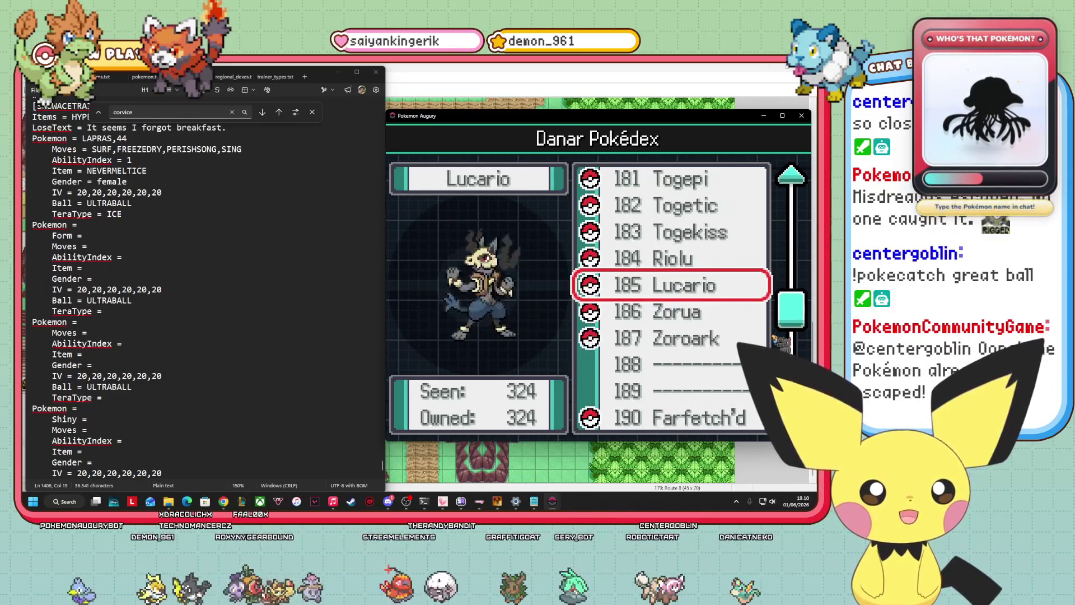
Open Lucario's forms page to view Mega Lucario, then return to the list
key(Return)
key(Right)
key(Right)
key(Up)
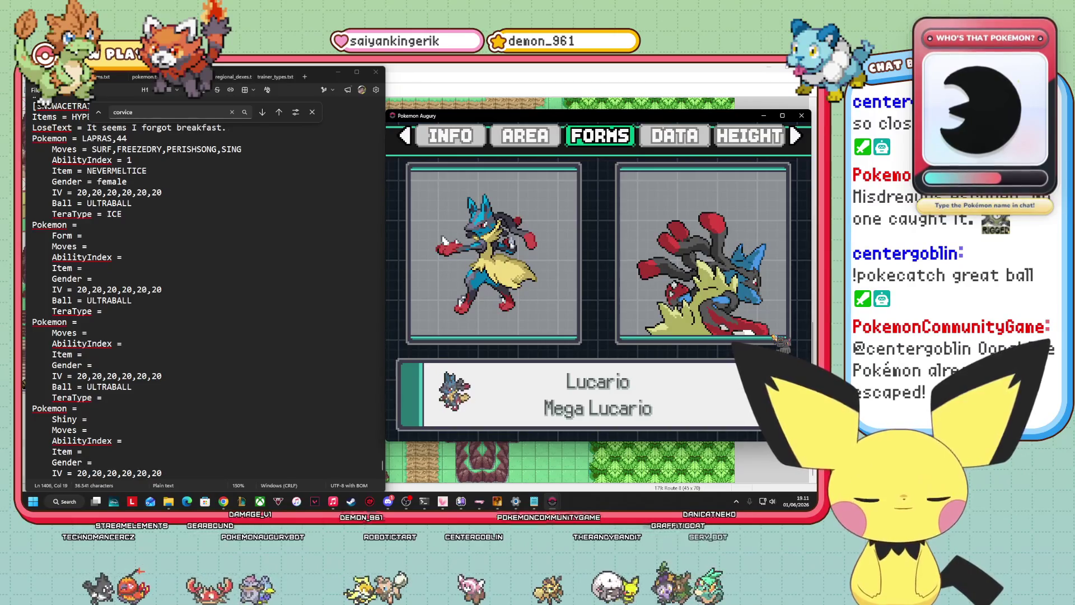
key(Escape)
Browse down past Mareanie, Shelmet, Escavalier and Kingambit to Gligar, then close the Pokédex
key(Down)
key(Down)
key(Down)
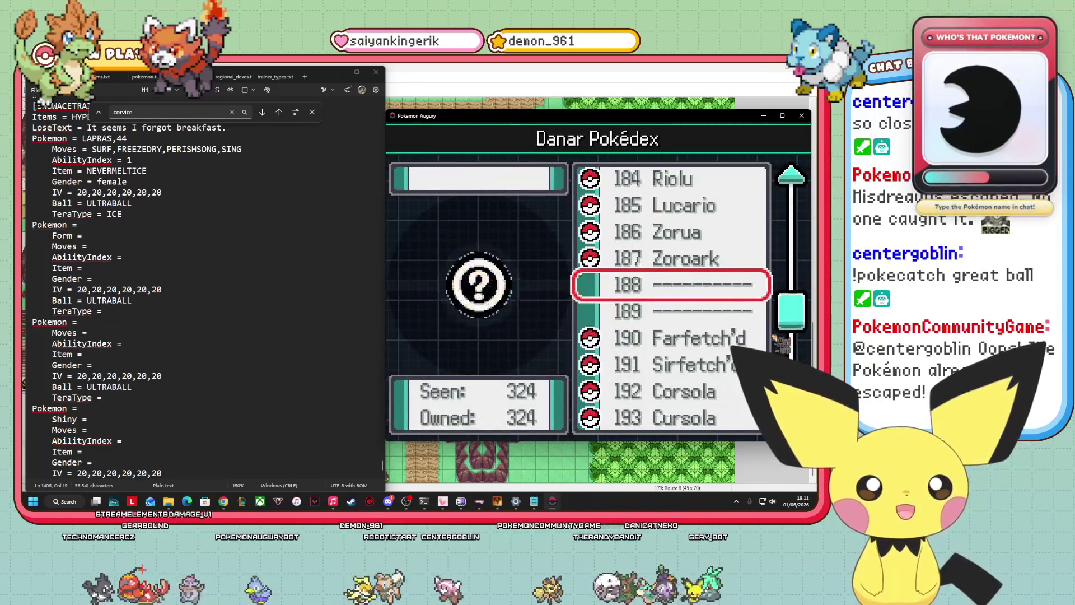
key(Down)
key(Down)
key(Down)
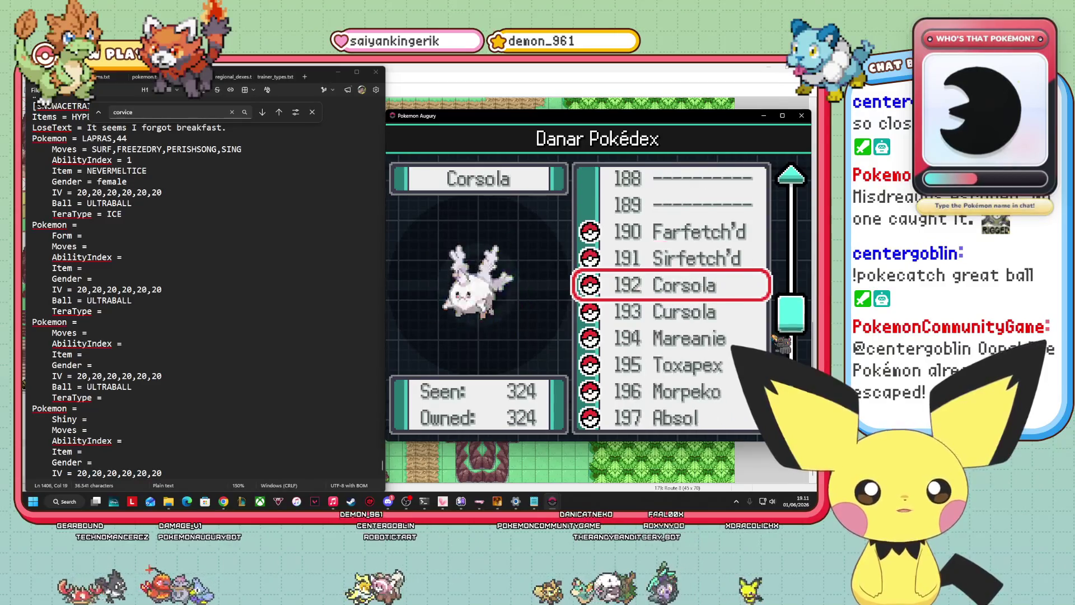
key(Up)
key(Up)
key(Down)
key(Down)
key(Up)
key(Up)
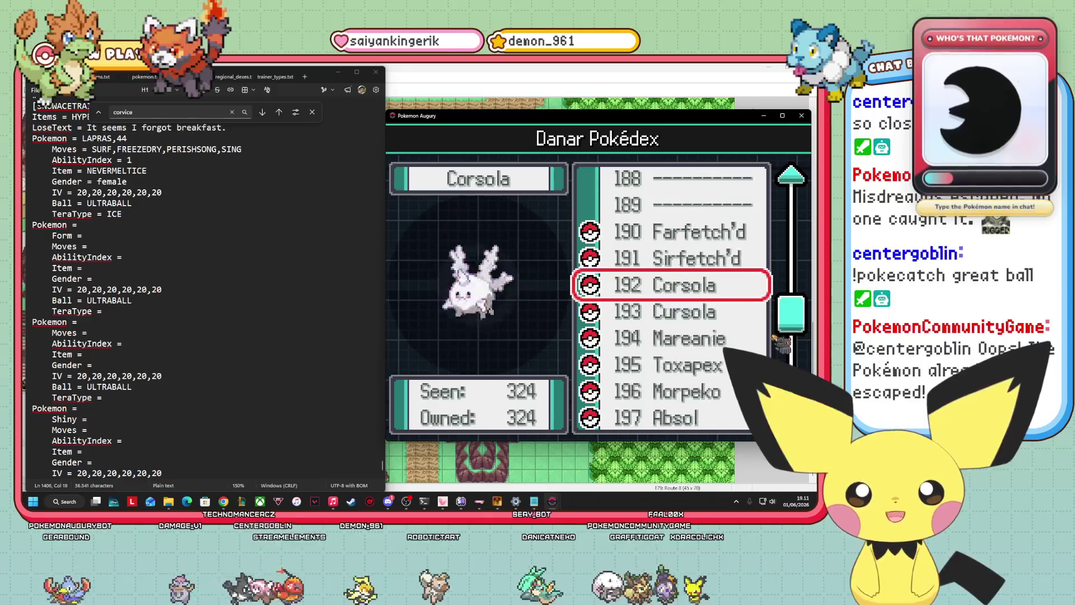
key(Down)
key(Down)
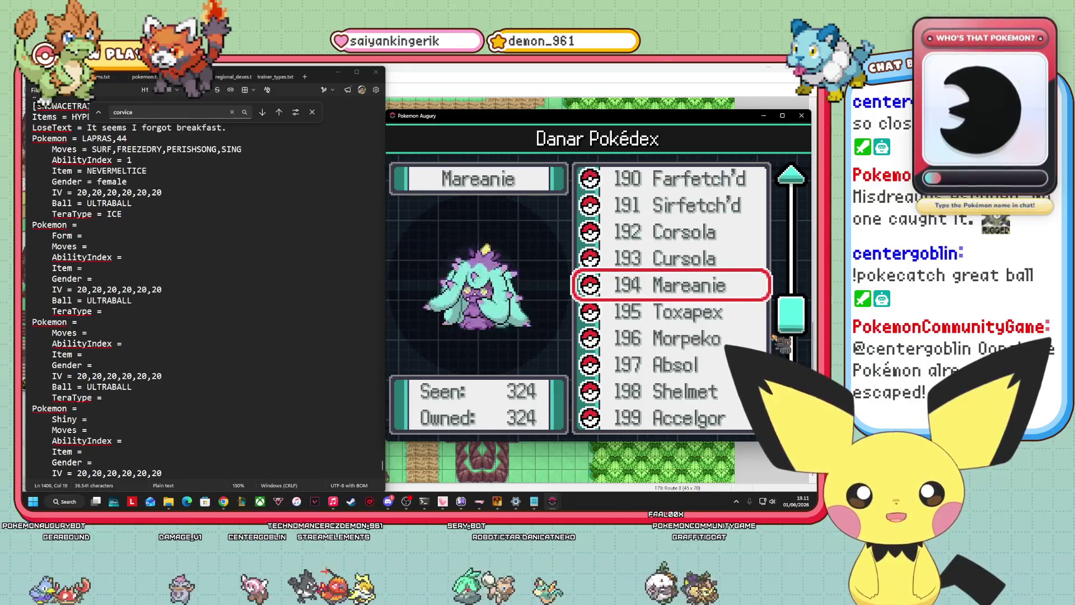
key(Down)
key(Down)
key(Down)
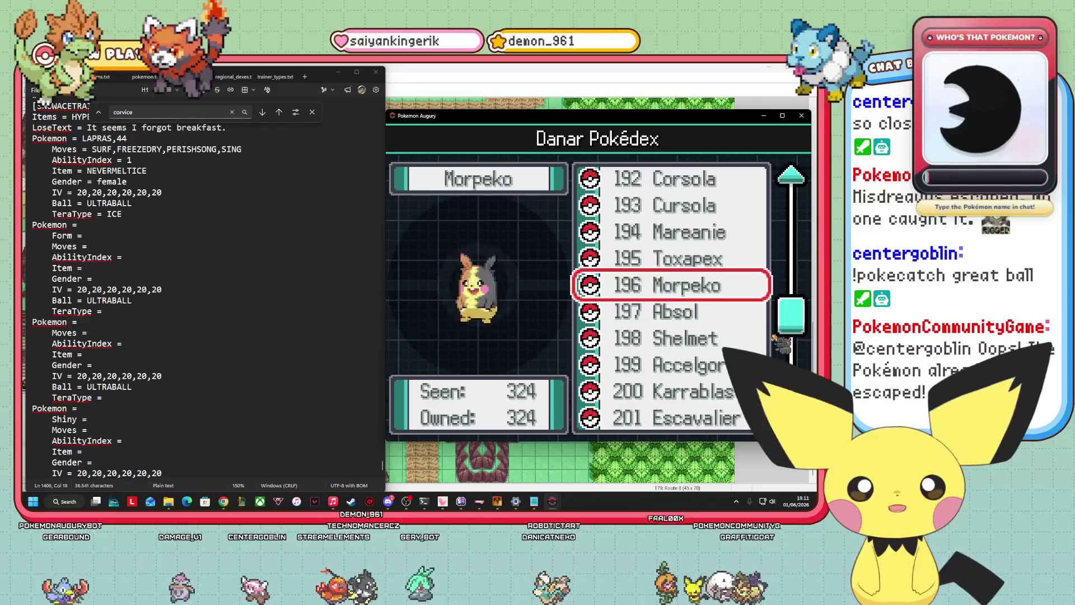
key(Down)
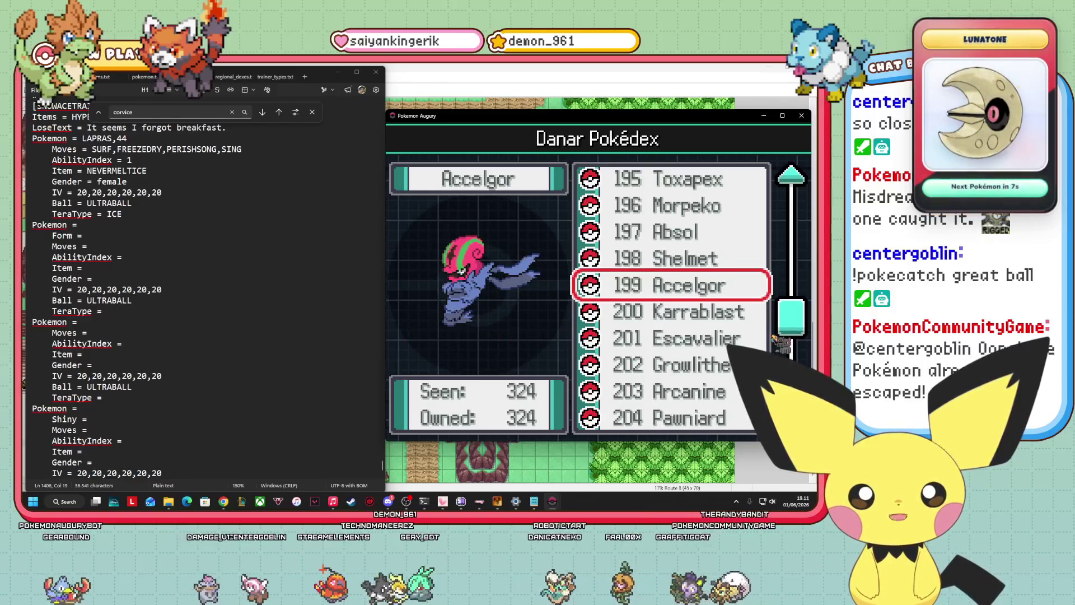
key(Down)
key(Up)
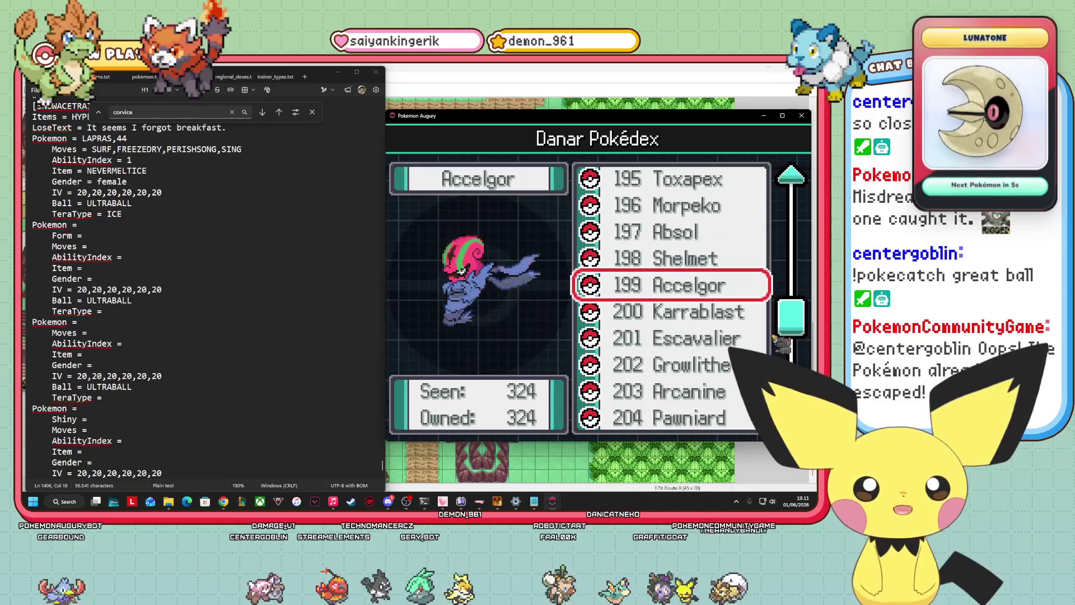
key(Down)
key(Down)
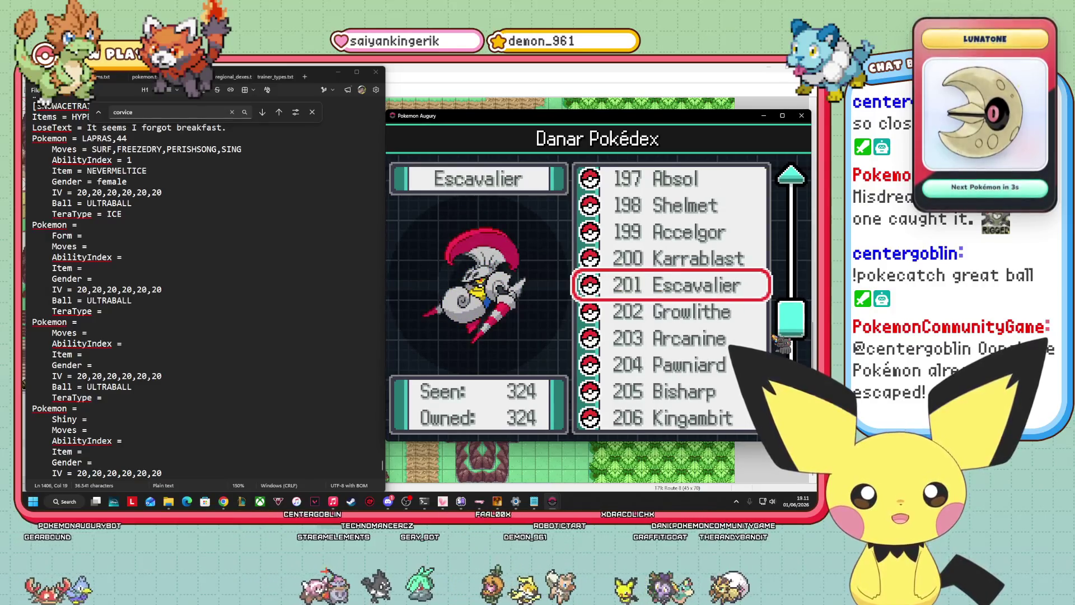
key(Down)
key(Down)
key(Down)
key(Down)
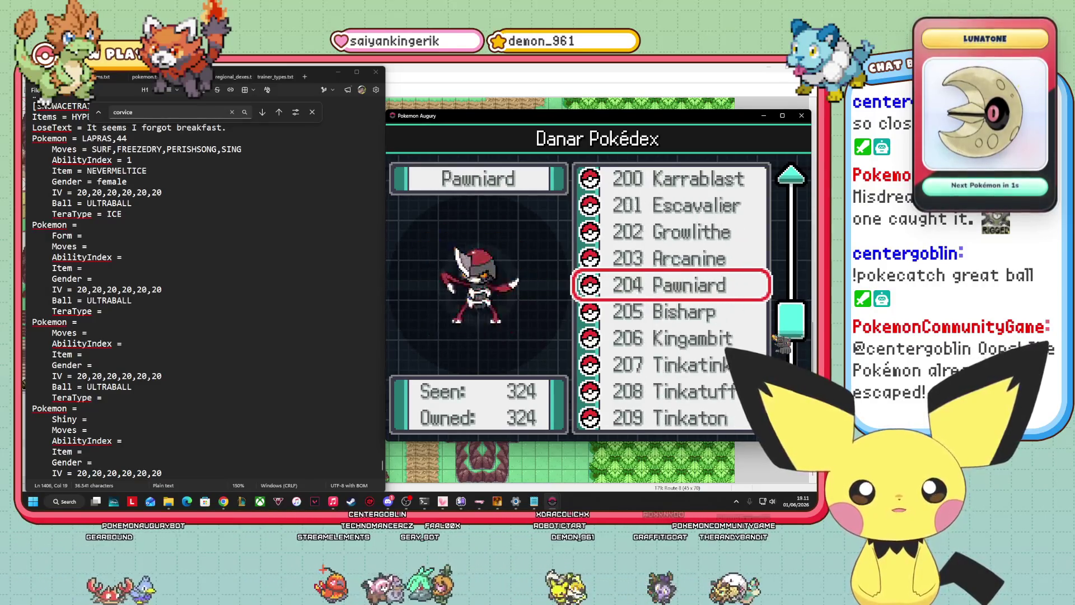
key(Down)
key(Down)
key(Down)
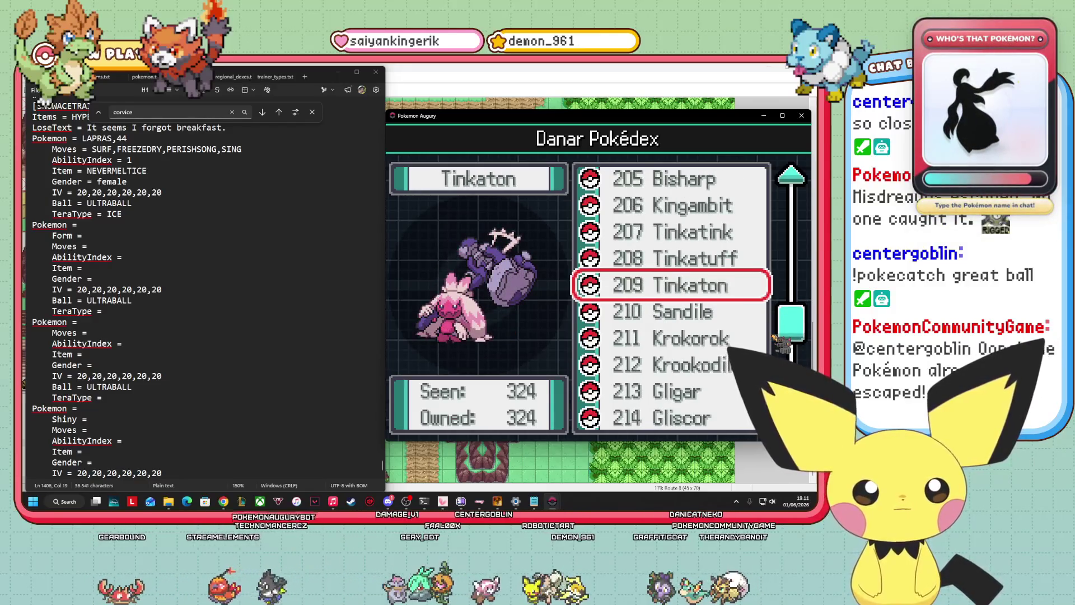
key(Down)
key(Down)
key(Down)
key(Escape)
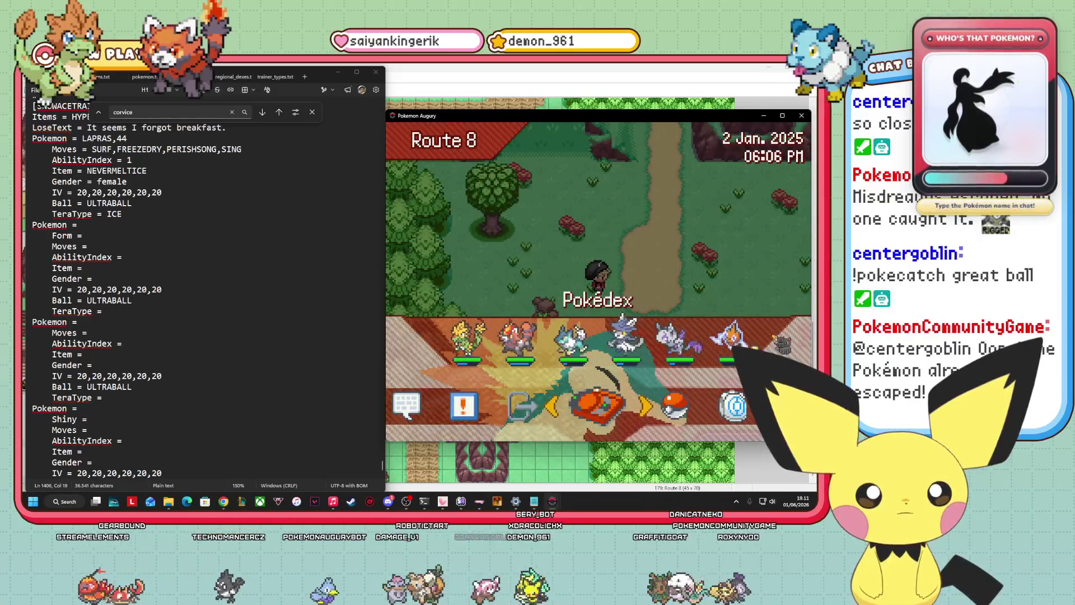
Use the Debug menu's Pokémon options to fill the storage boxes
key(Left)
key(Left)
key(Return)
key(Down)
key(Down)
key(Down)
key(Up)
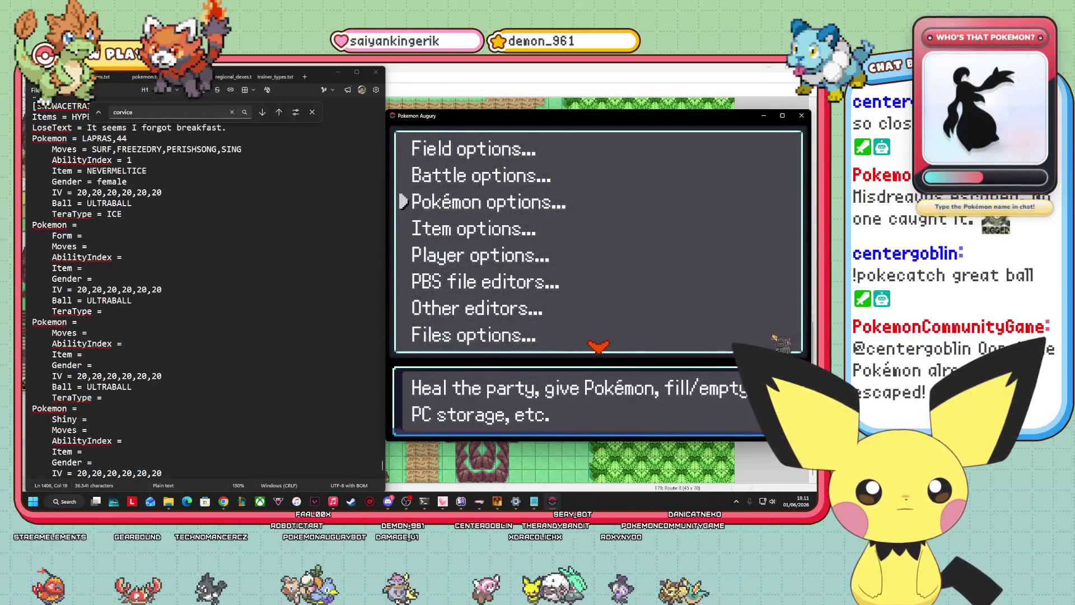
key(Return)
key(Down)
key(Down)
key(Return)
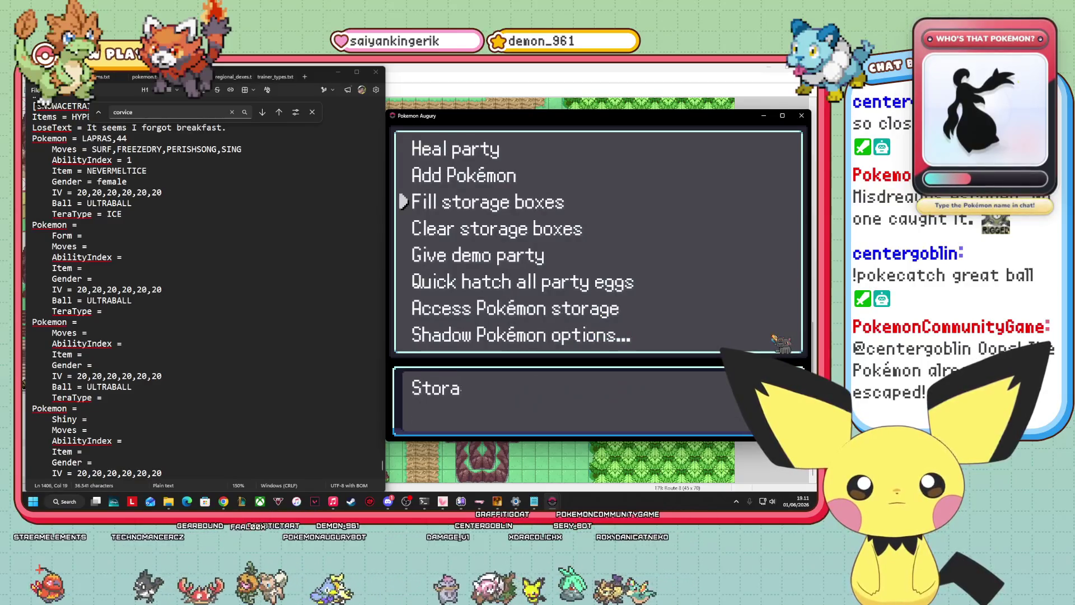
key(Return)
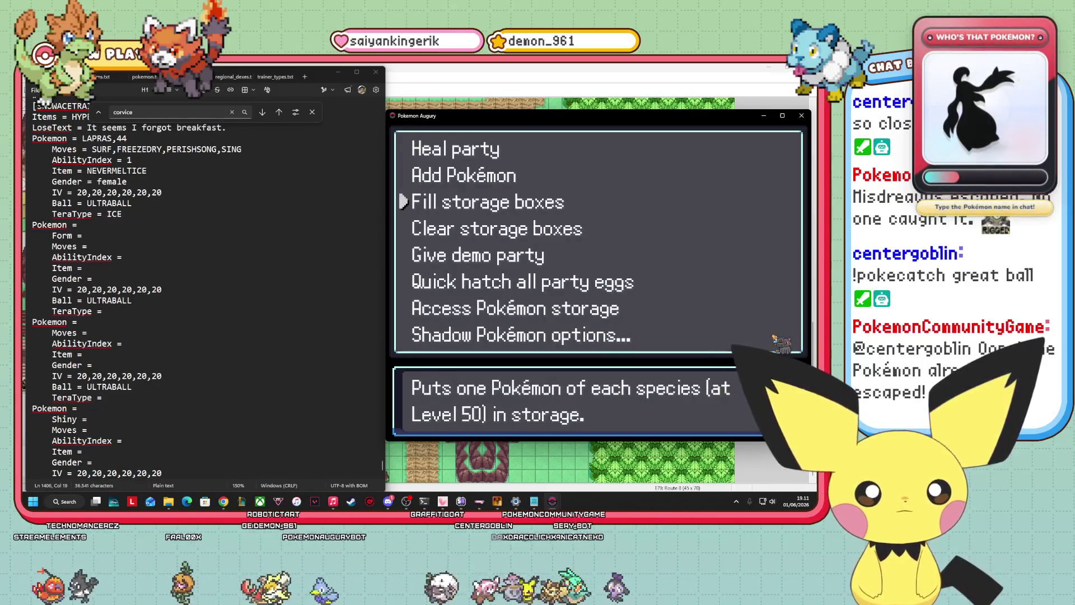
key(Escape)
key(Escape)
Save the game from the pause menu, confirming Yes
key(Right)
key(Return)
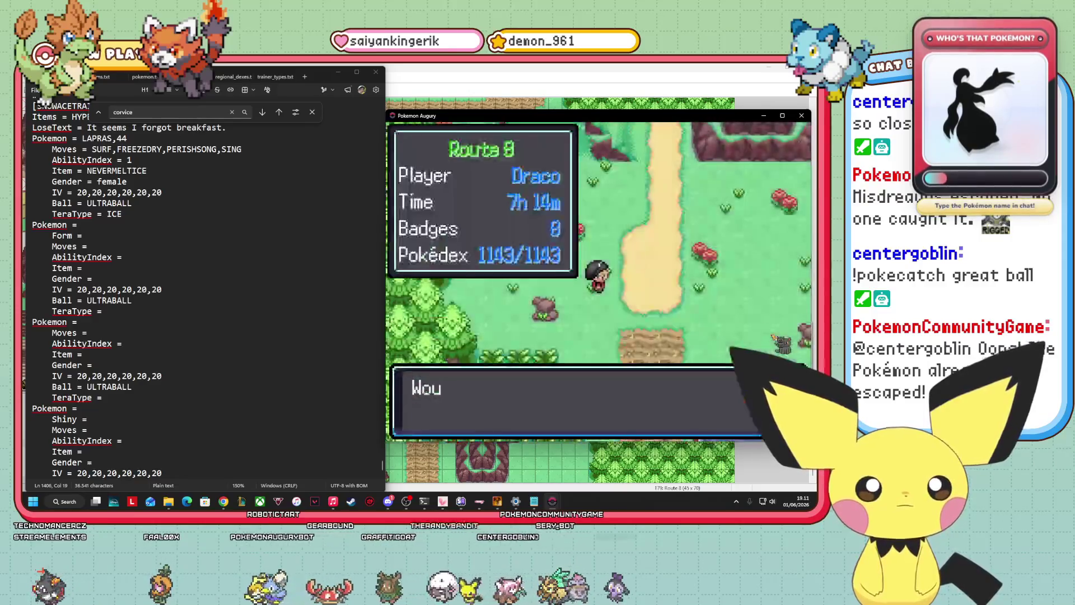
key(Return)
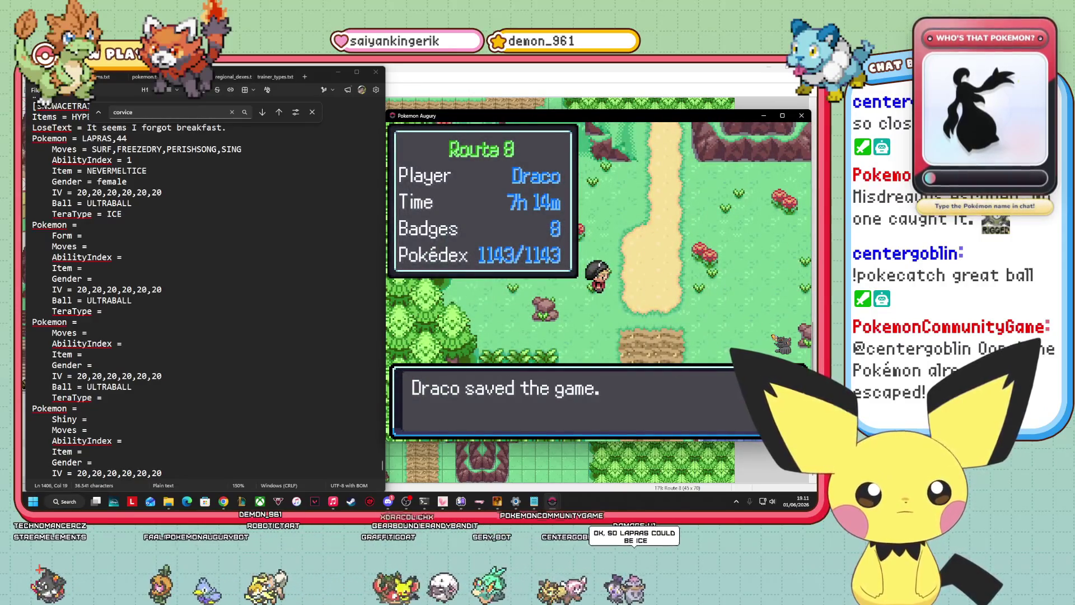
key(Return)
Walk the player down the dirt path and bring up the save prompt
key(Right)
key(Right)
key(Down)
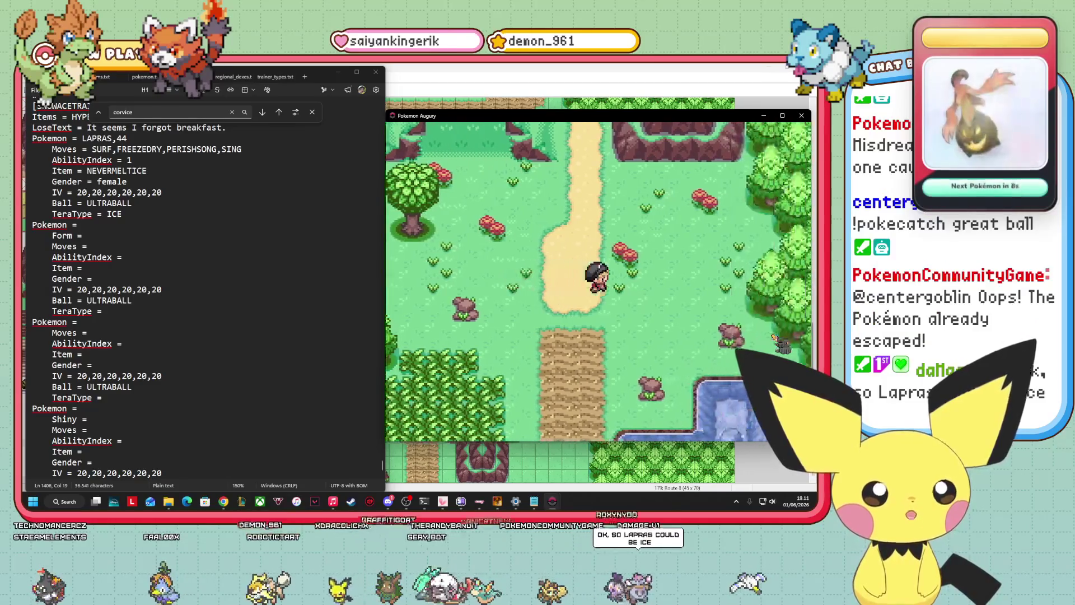
key(Down)
key(Down)
key(Down)
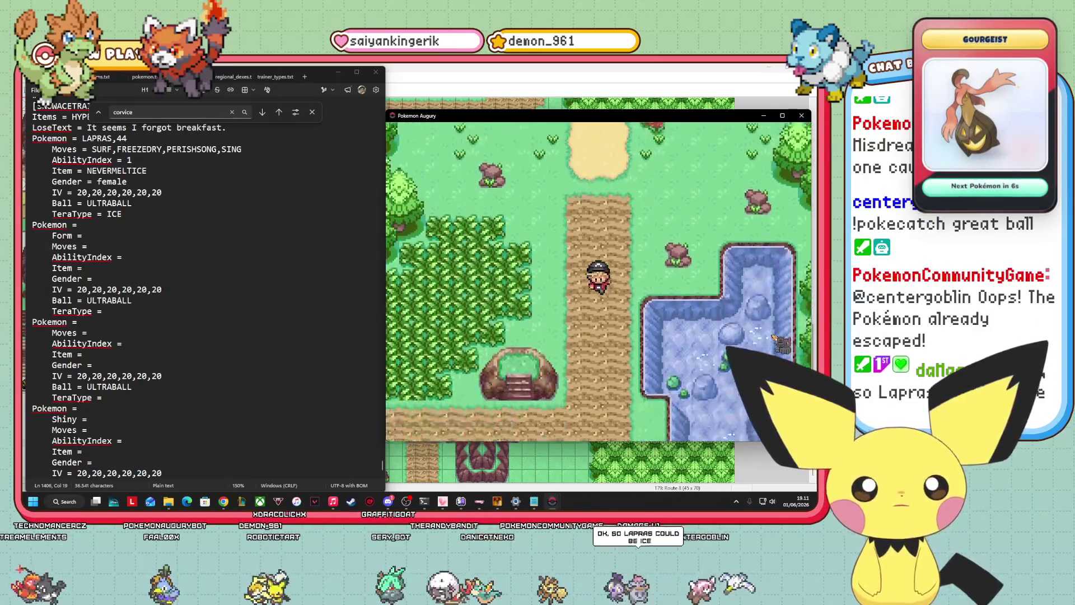
key(Escape)
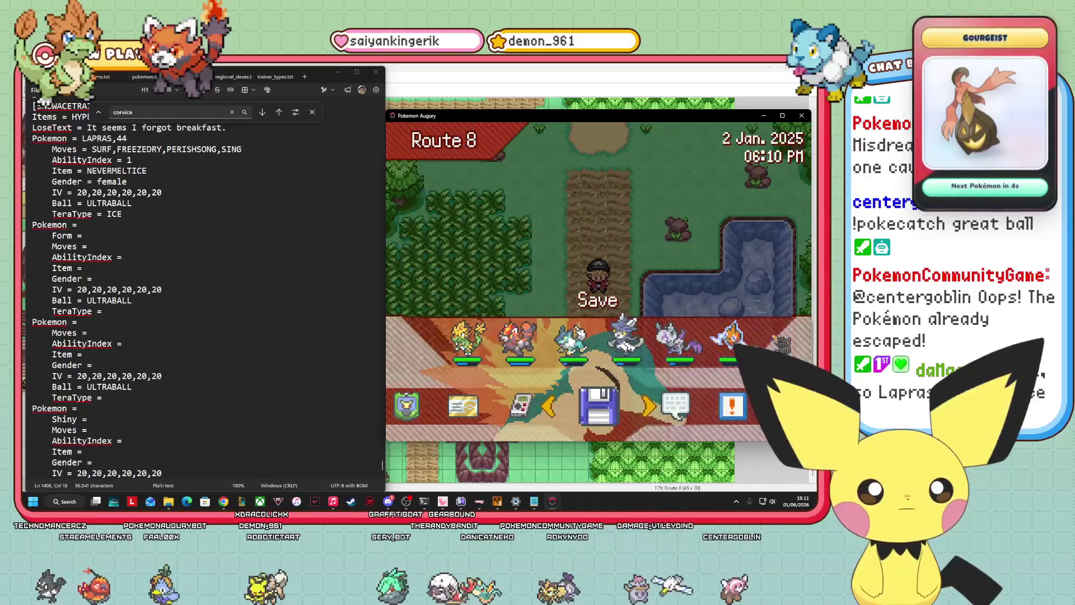
key(Return)
key(Return)
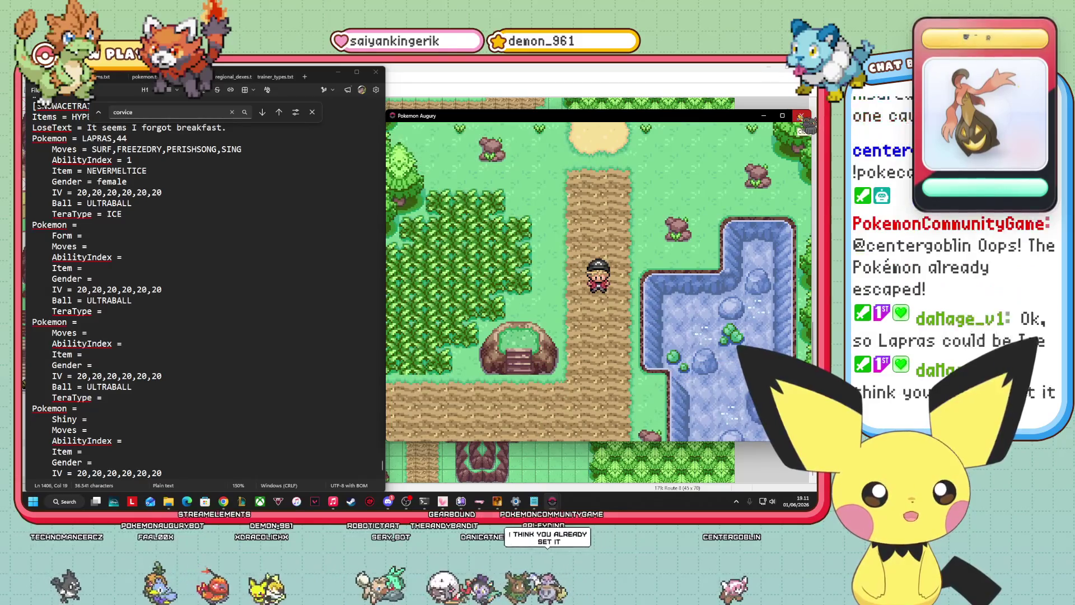
Close the running game and launch a playtest from the Route 8 map with F12
click(801, 115)
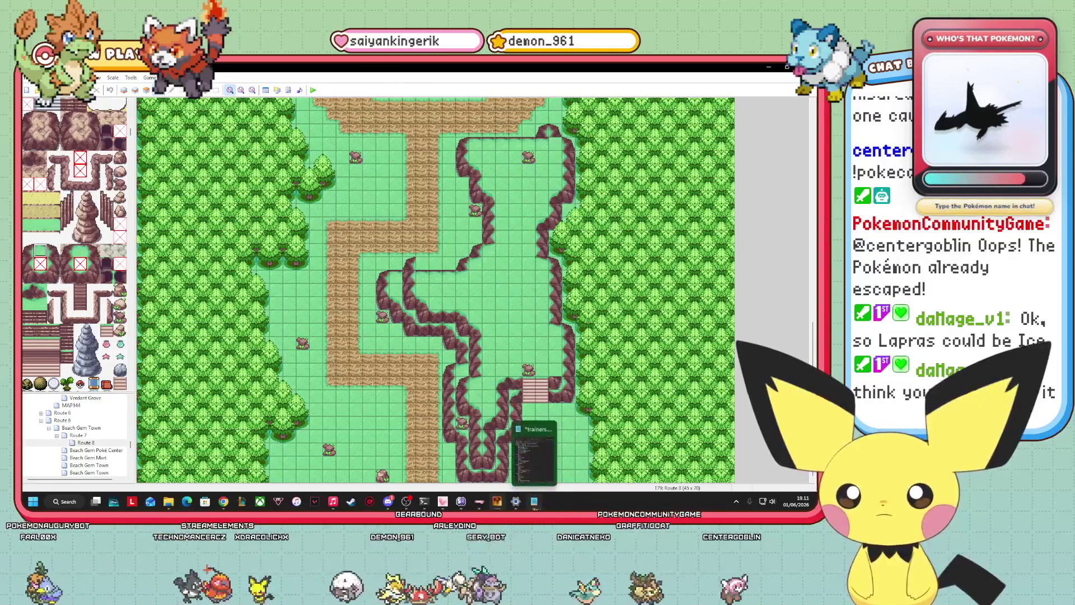
click(534, 501)
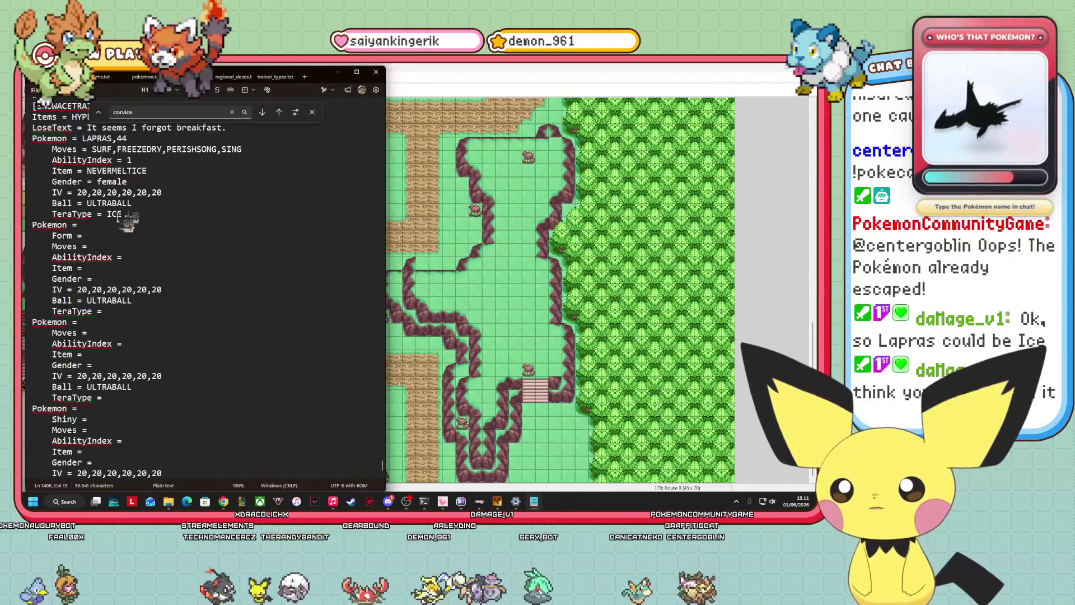
click(449, 224)
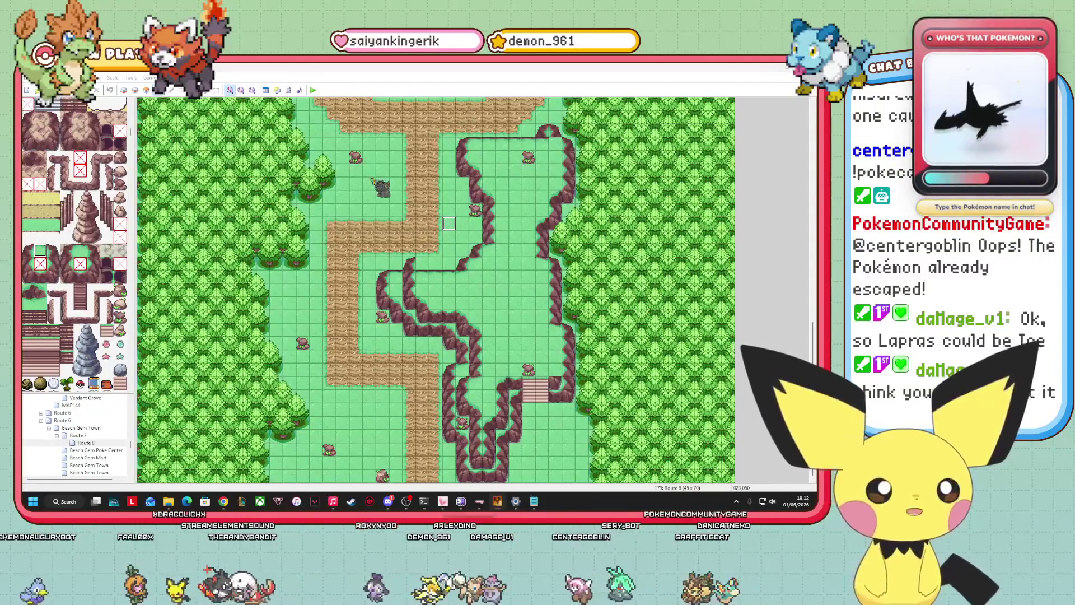
key(F12)
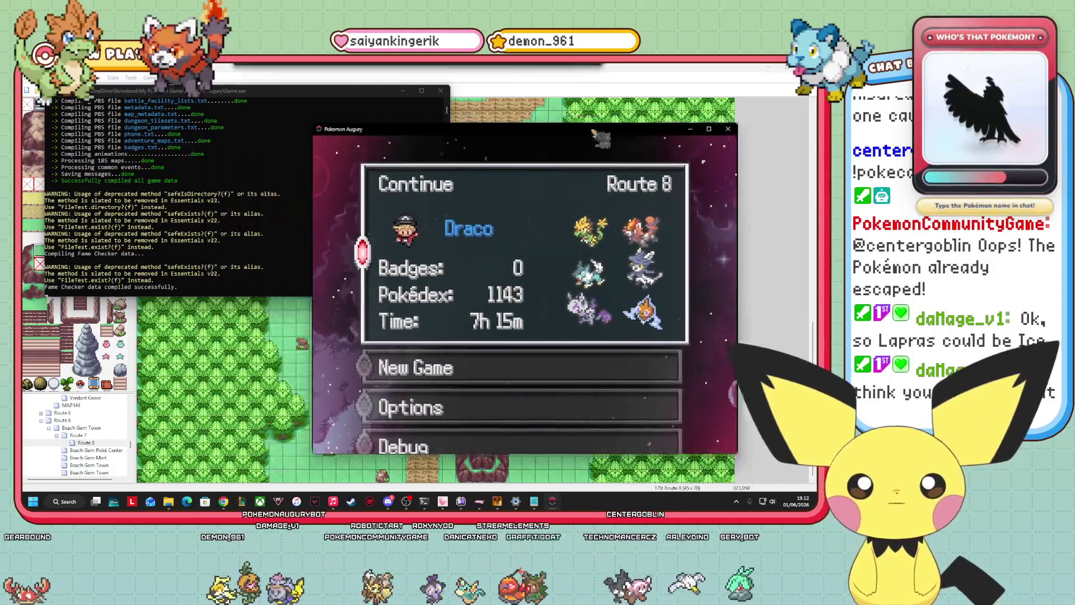
Resize the playtest window, close it, and relaunch the playtest with F12
click(732, 121)
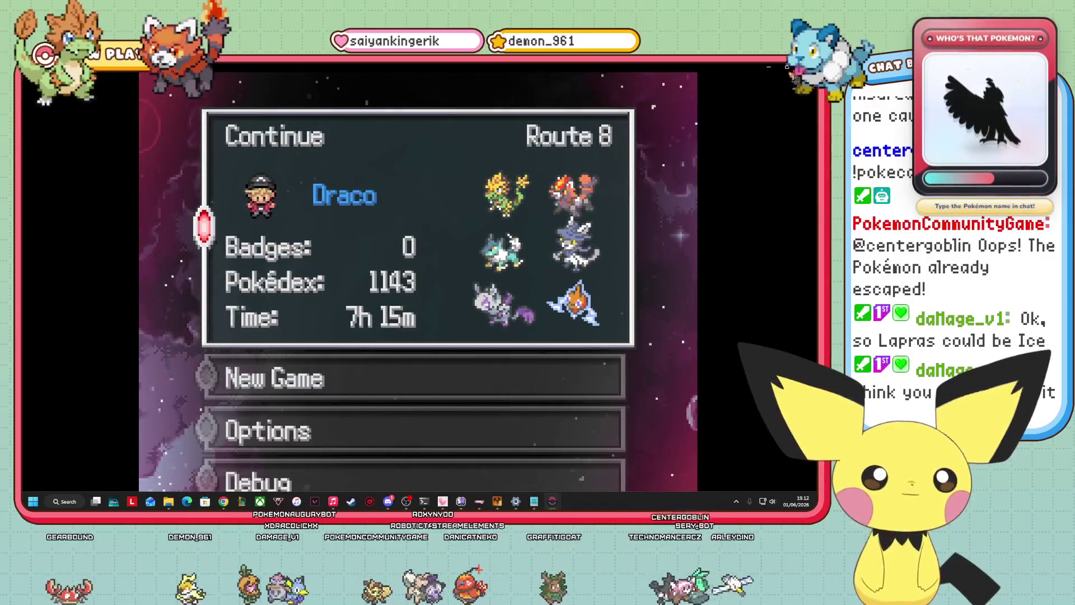
click(787, 67)
mouse_move(759, 230)
mouse_down()
mouse_move(366, 223)
mouse_move(726, 225)
mouse_up()
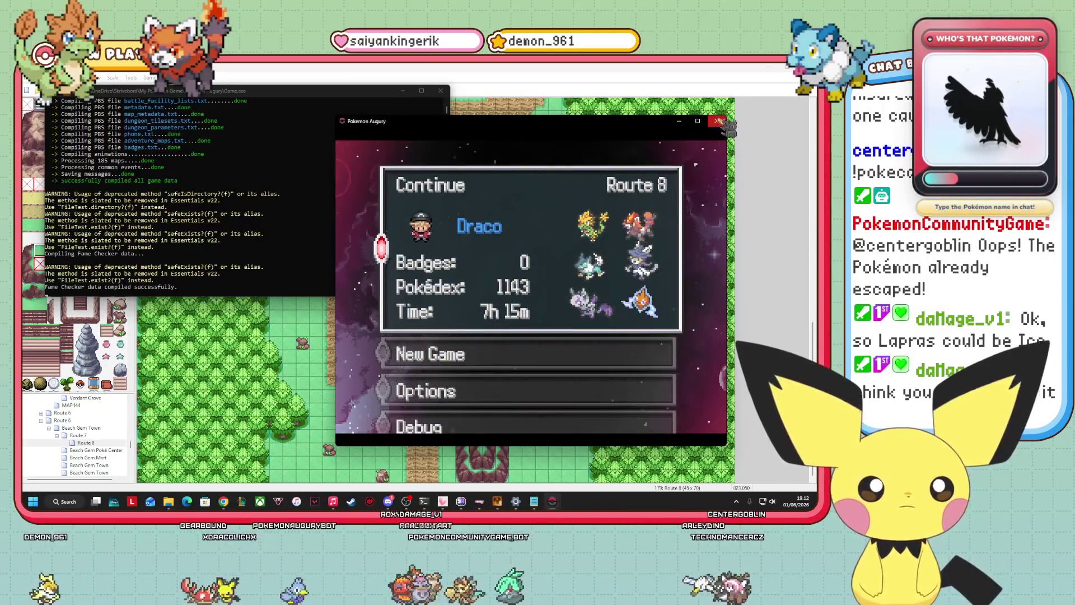
click(717, 121)
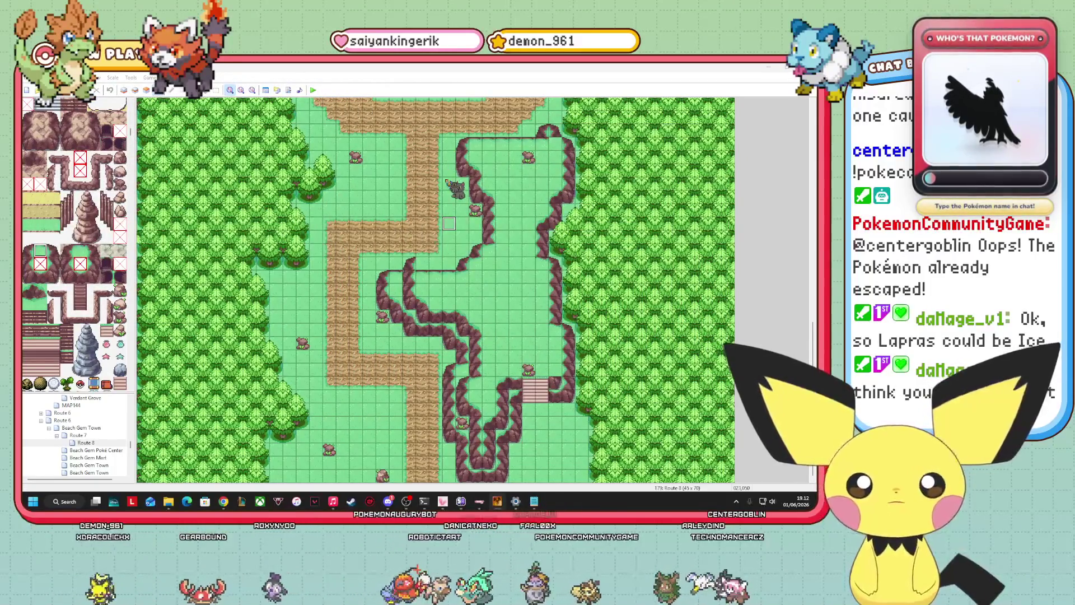
key(F12)
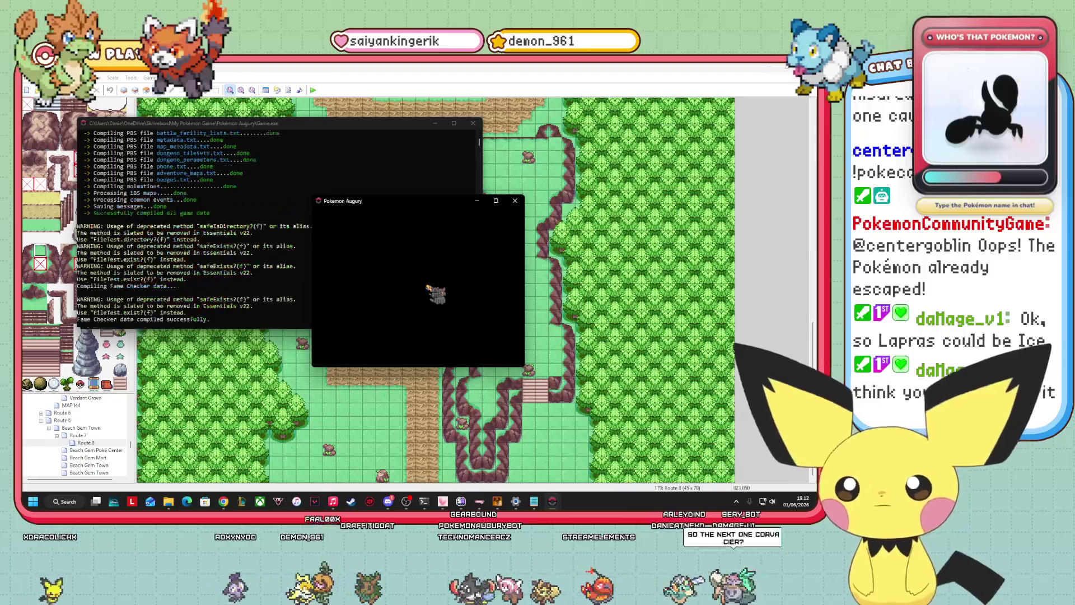
Continue the saved game and open 219 Coniferus's entry in the Pokédex
mouse_move(460, 121)
mouse_down()
mouse_move(627, 124)
mouse_move(646, 133)
mouse_up()
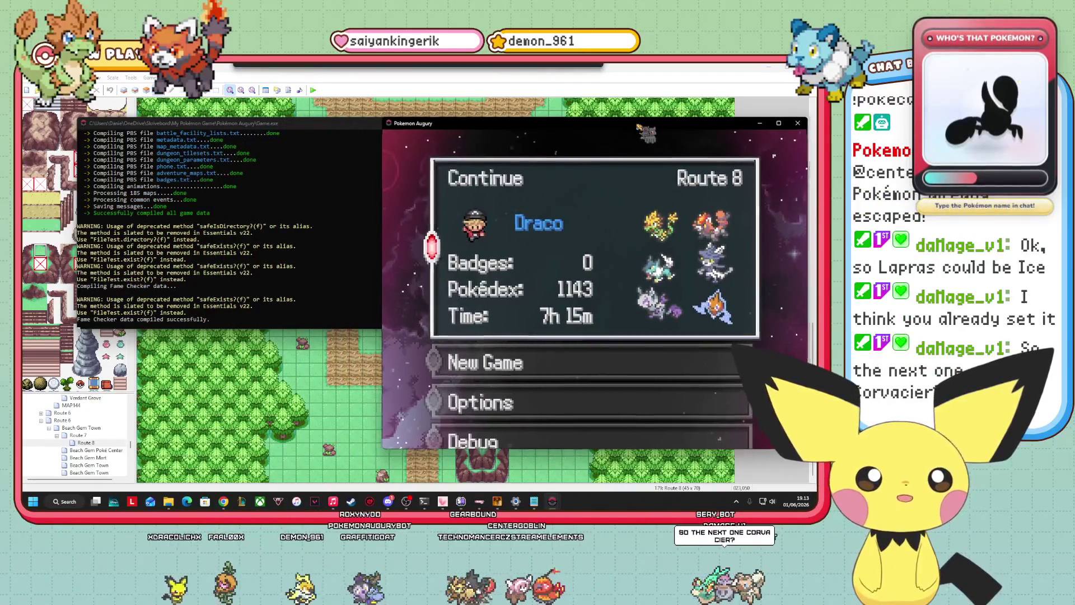
click(534, 501)
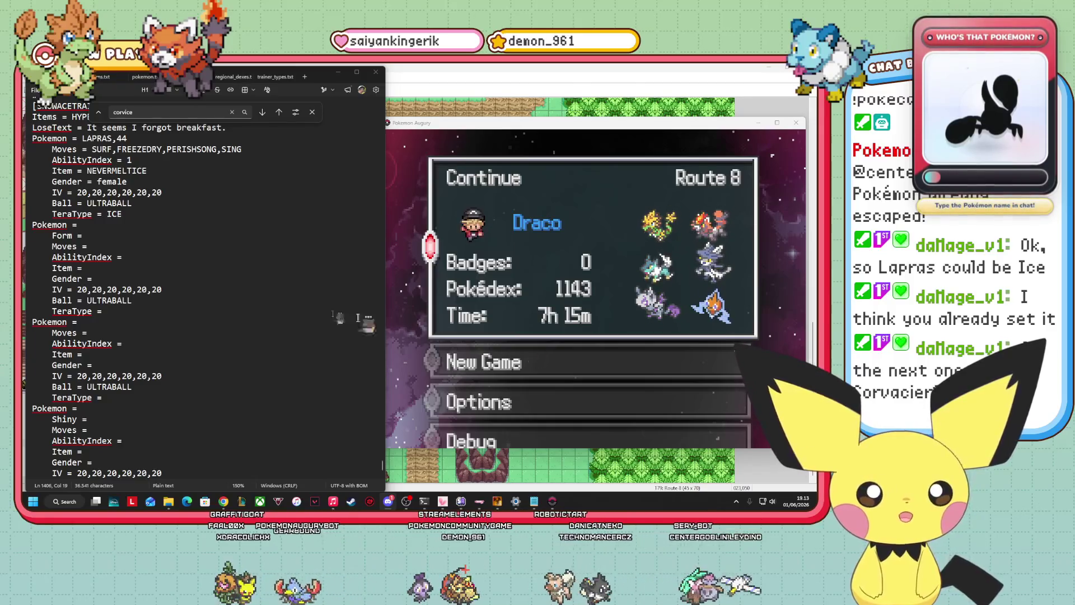
key(Return)
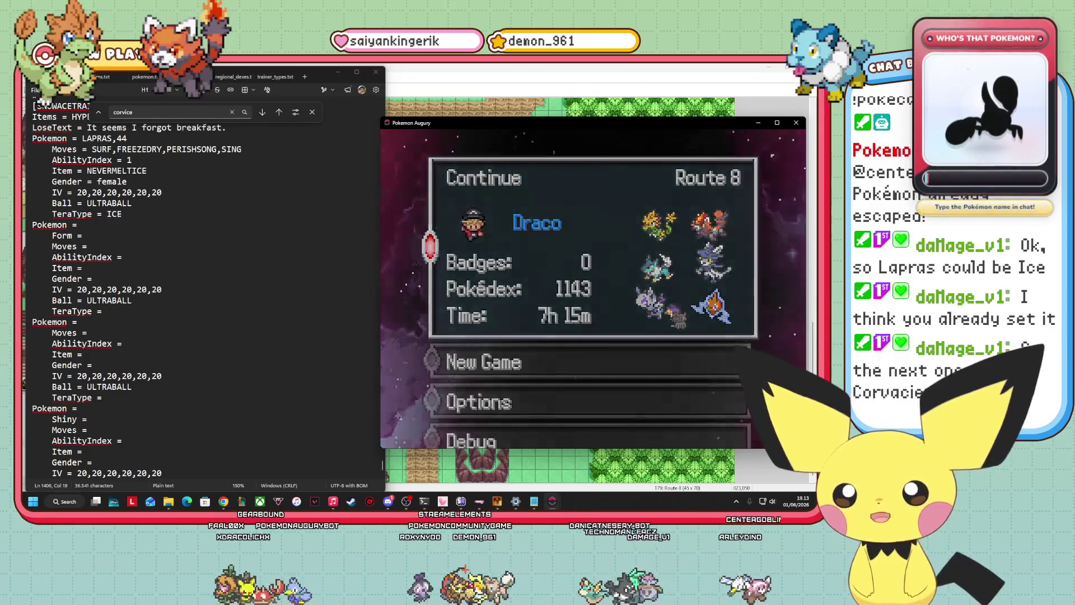
key(x)
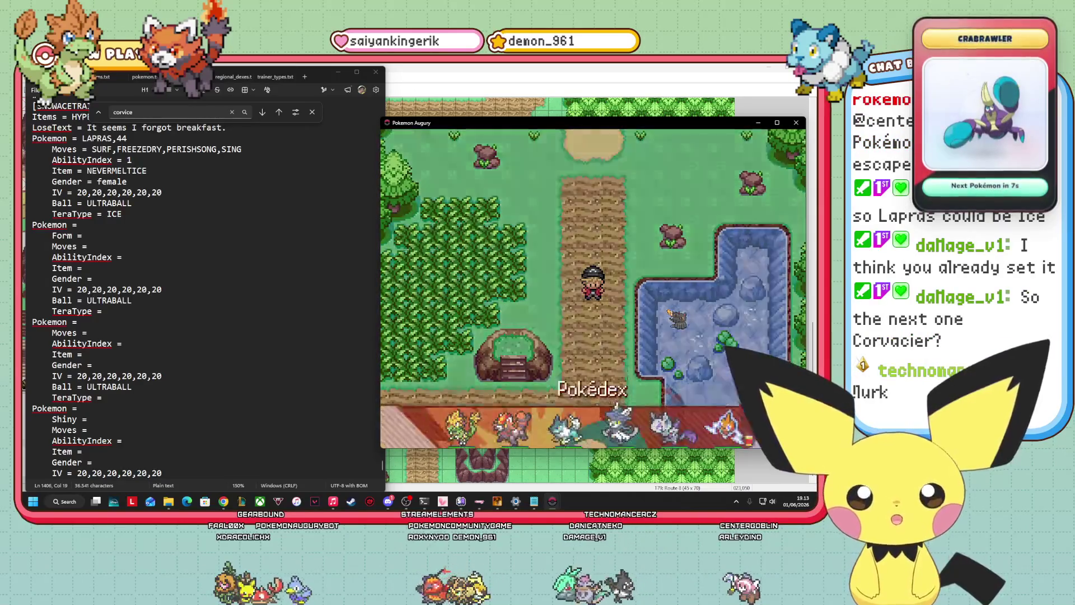
key(Return)
key(Up)
key(Up)
key(Up)
key(Up)
key(Down)
key(Down)
key(Down)
key(Down)
key(Down)
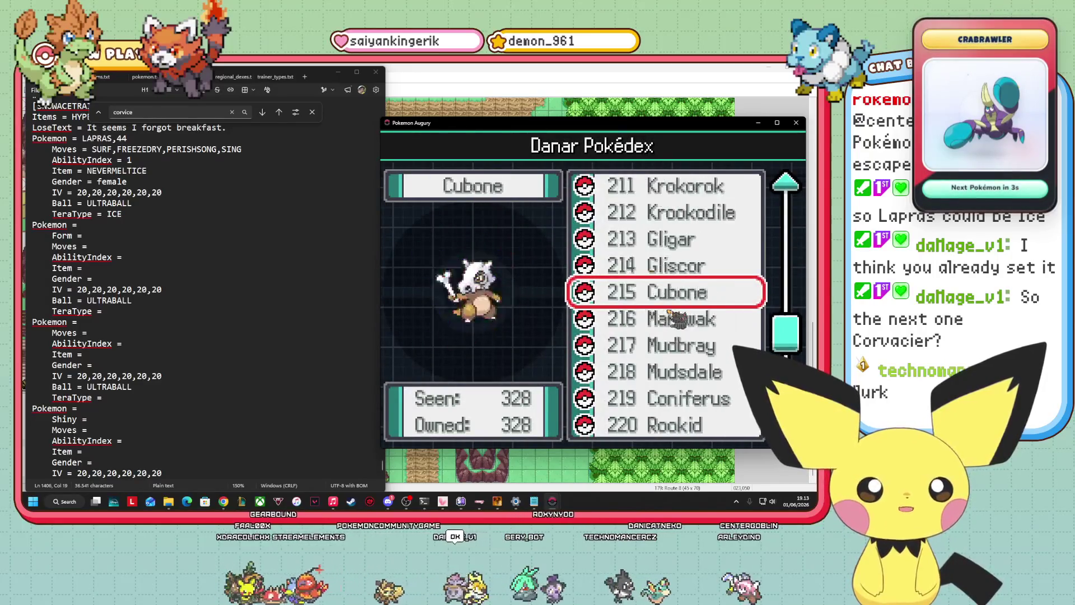
key(Up)
key(Up)
key(Up)
key(Up)
key(Up)
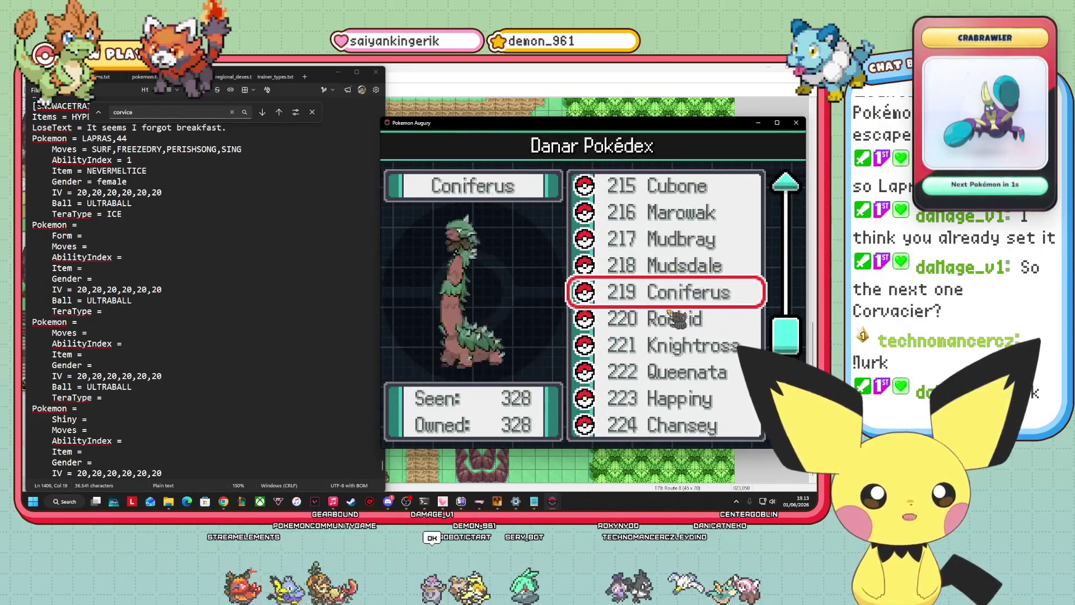
key(Return)
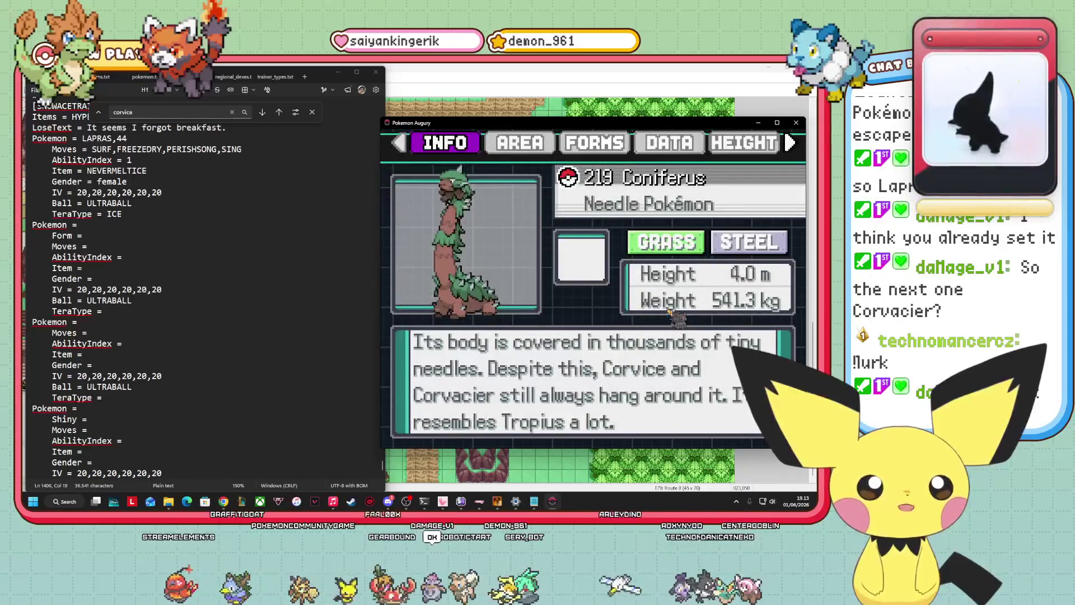
View Coniferus's abilities on the data page: Iron Barbs, Overcoat and hidden Snow Cloak
key(Right)
key(Right)
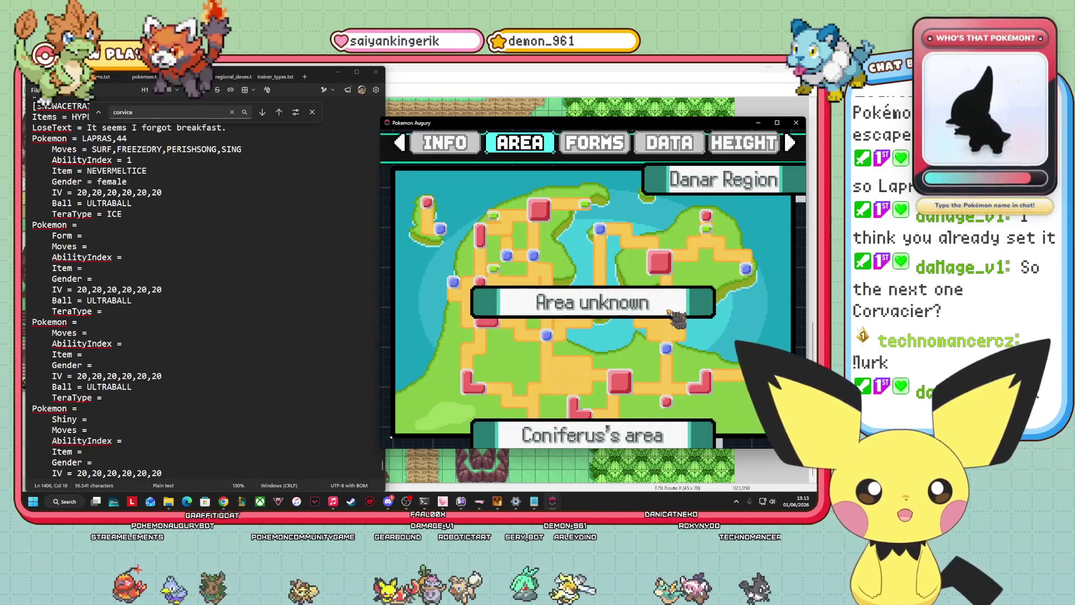
key(Right)
key(Right)
key(Left)
key(Up)
key(Down)
key(Down)
key(Left)
key(Return)
key(Down)
key(Down)
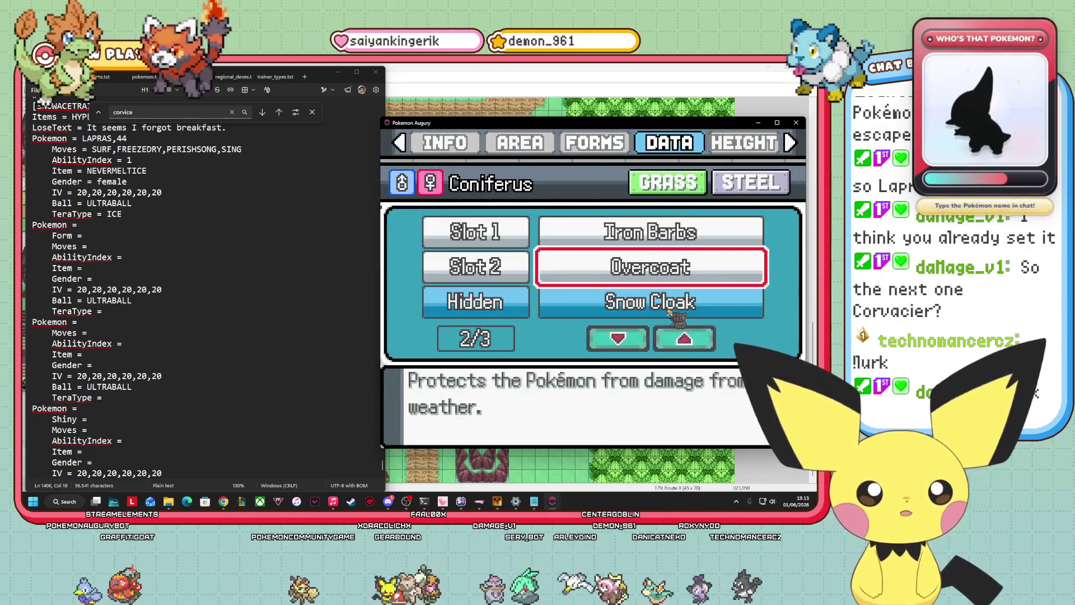
key(Up)
key(Up)
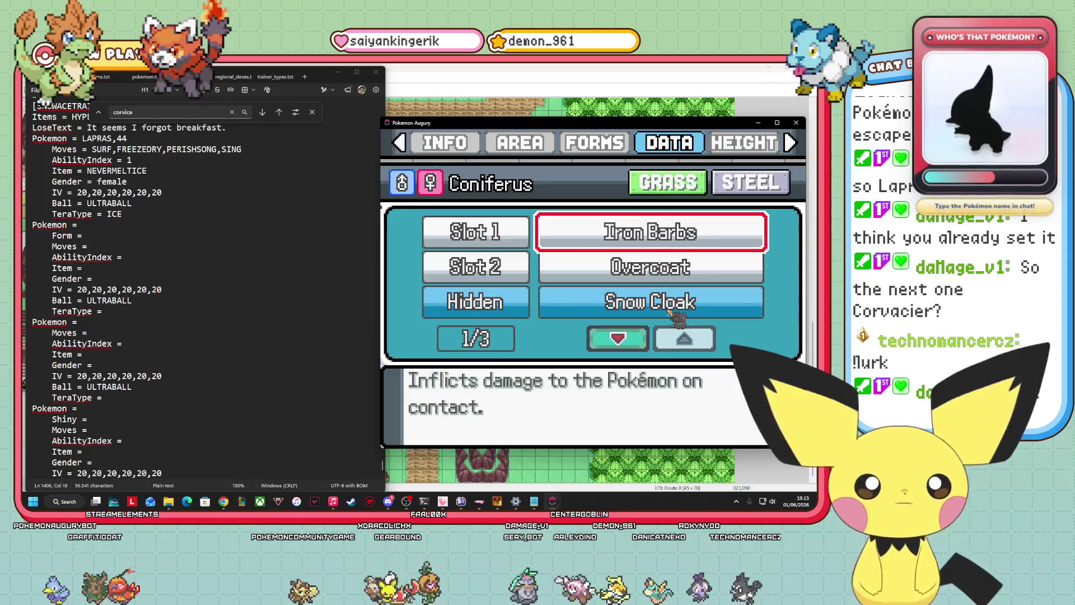
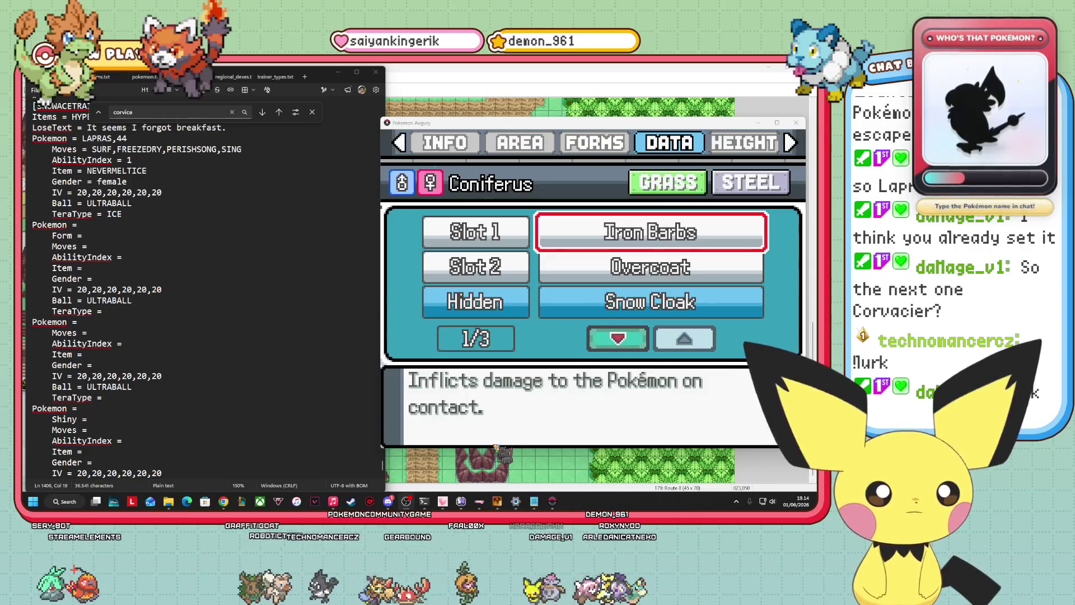
Read Coniferus's abilities Overcoat, hidden Snow Cloak and Iron Barbs in the Pokédex
click(649, 397)
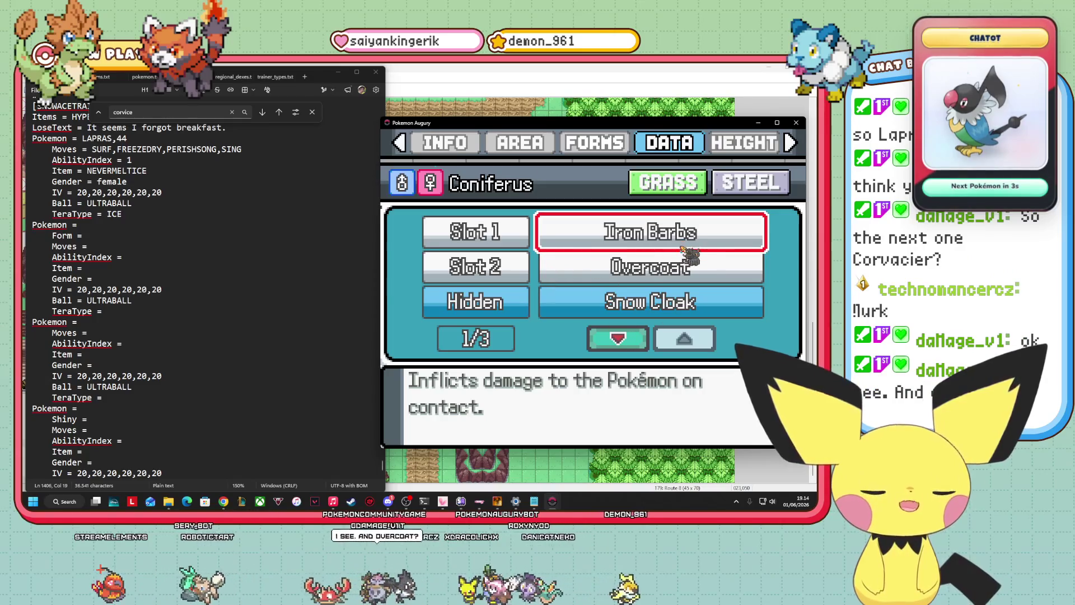
click(693, 263)
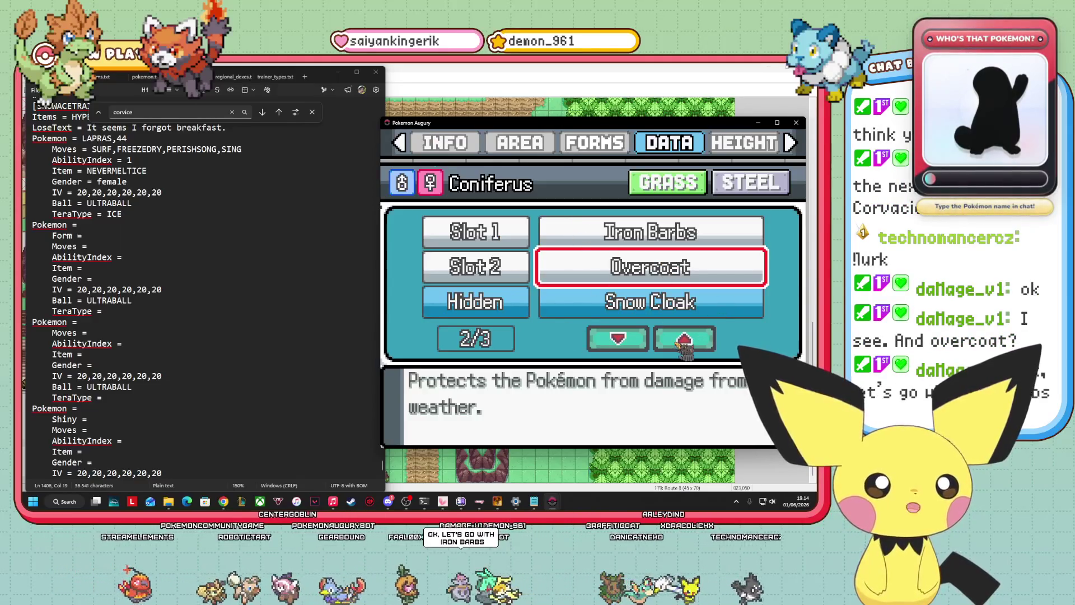
key(Down)
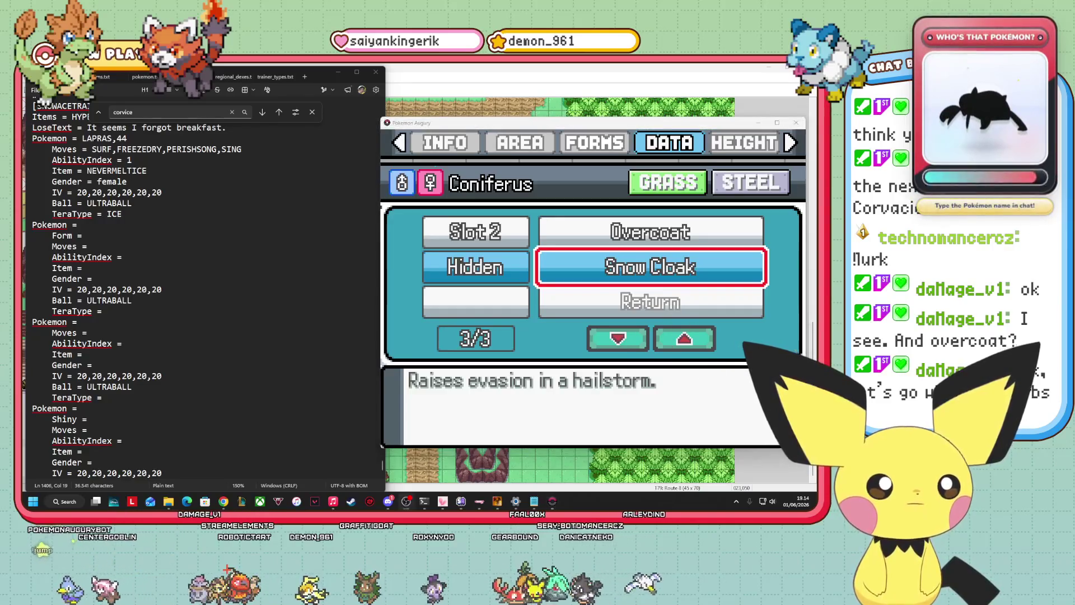
click(584, 377)
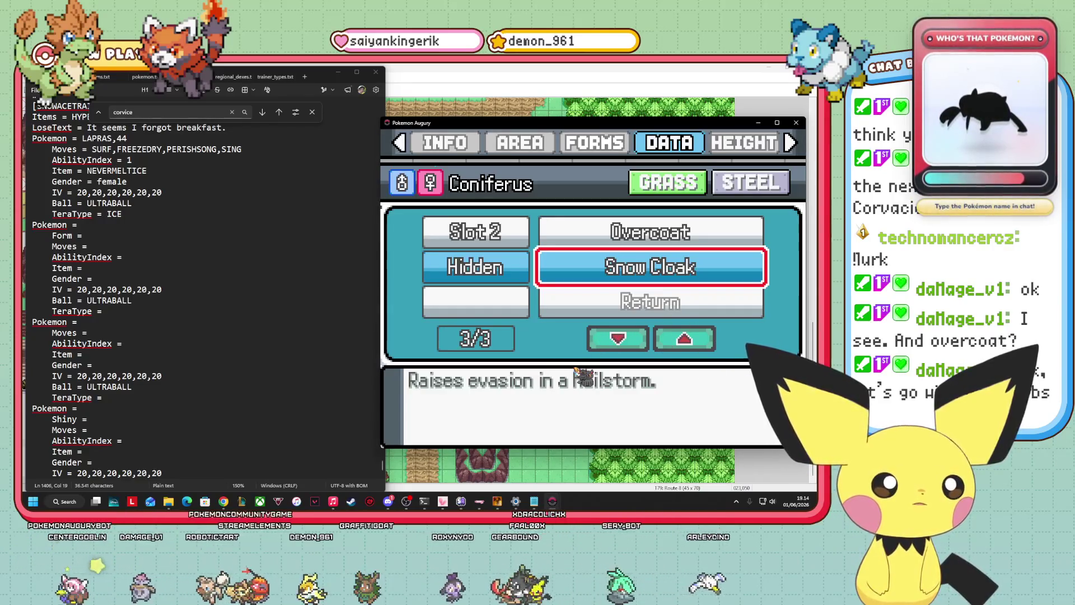
key(Up)
key(Up)
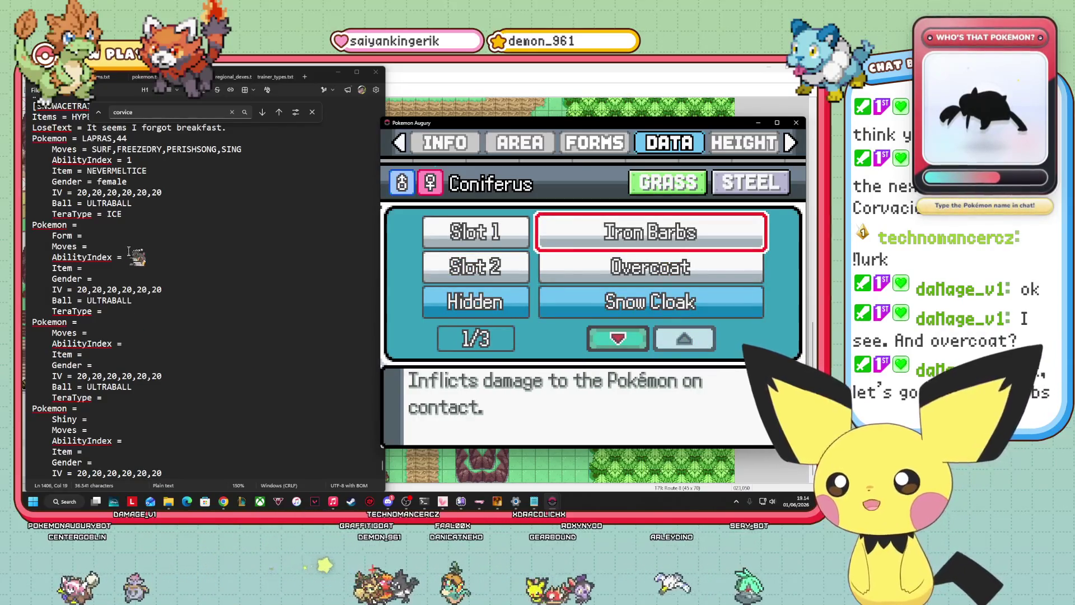
Fill the blank Pokemon line with CONIFERUS,43, delete the Form line, and set AbilityIndex to 0
click(103, 225)
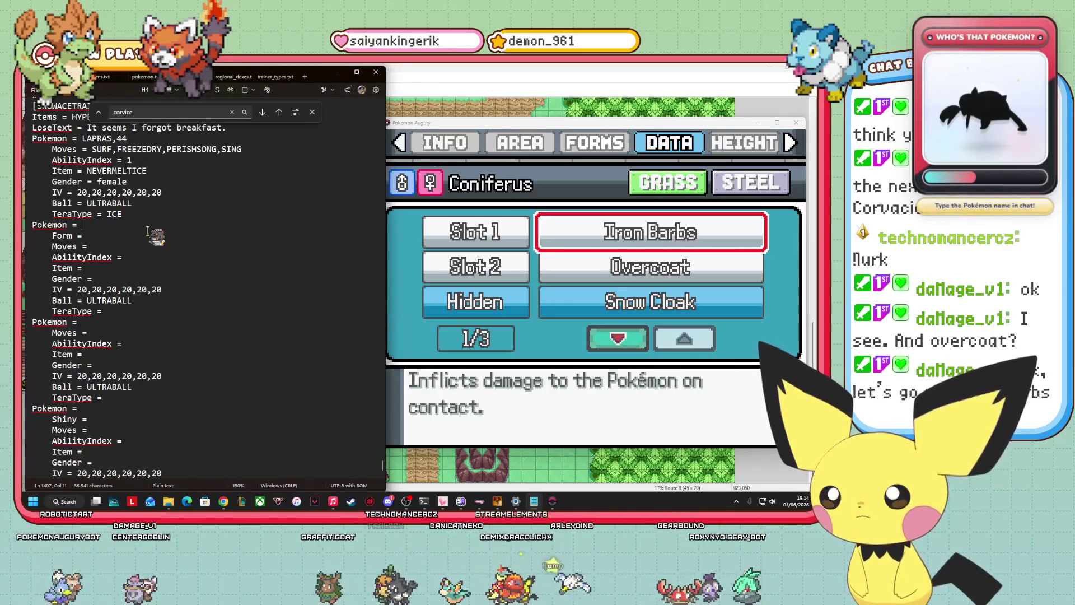
text(CONIFERUS,43)
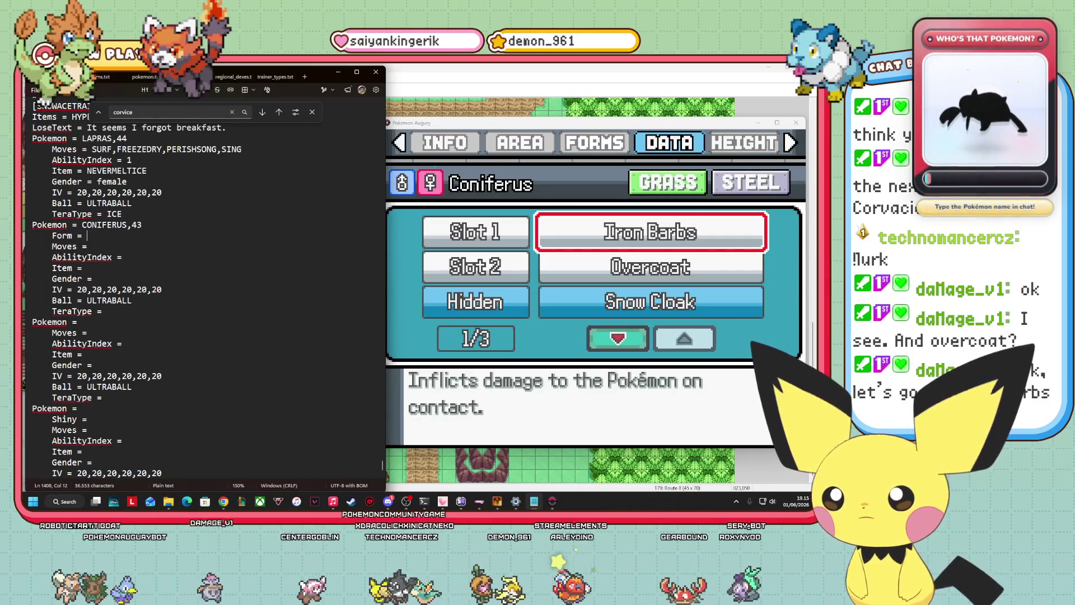
key(BackSpace)
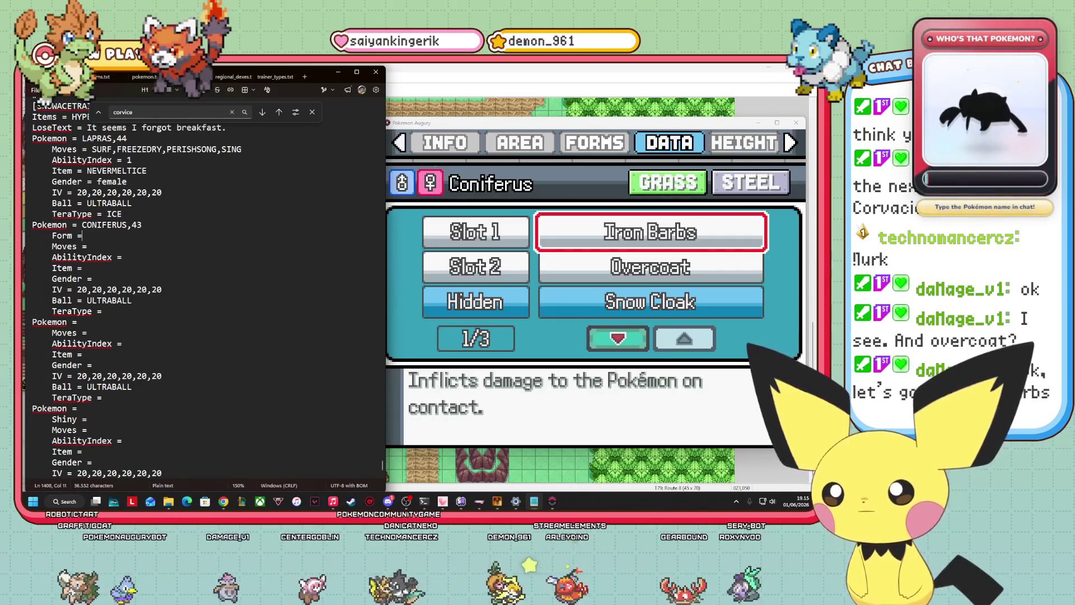
key(BackSpace)
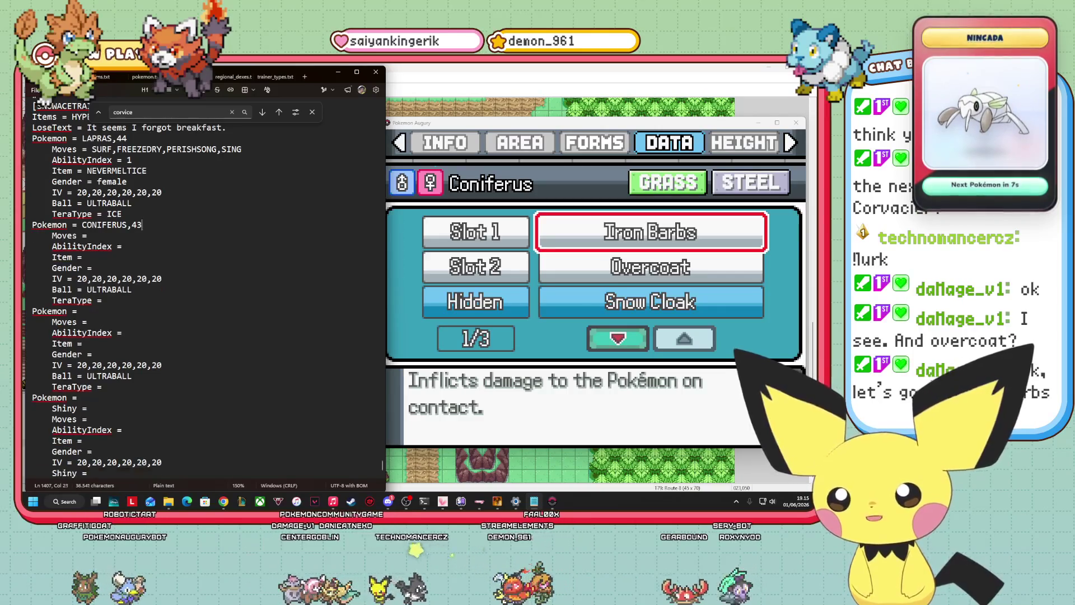
text(0)
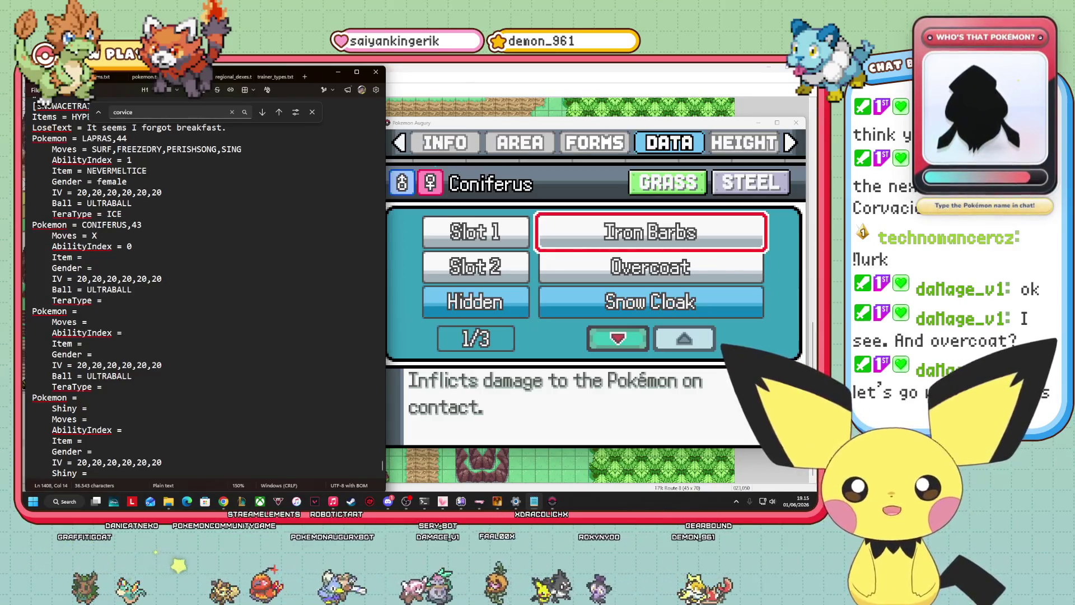
click(623, 295)
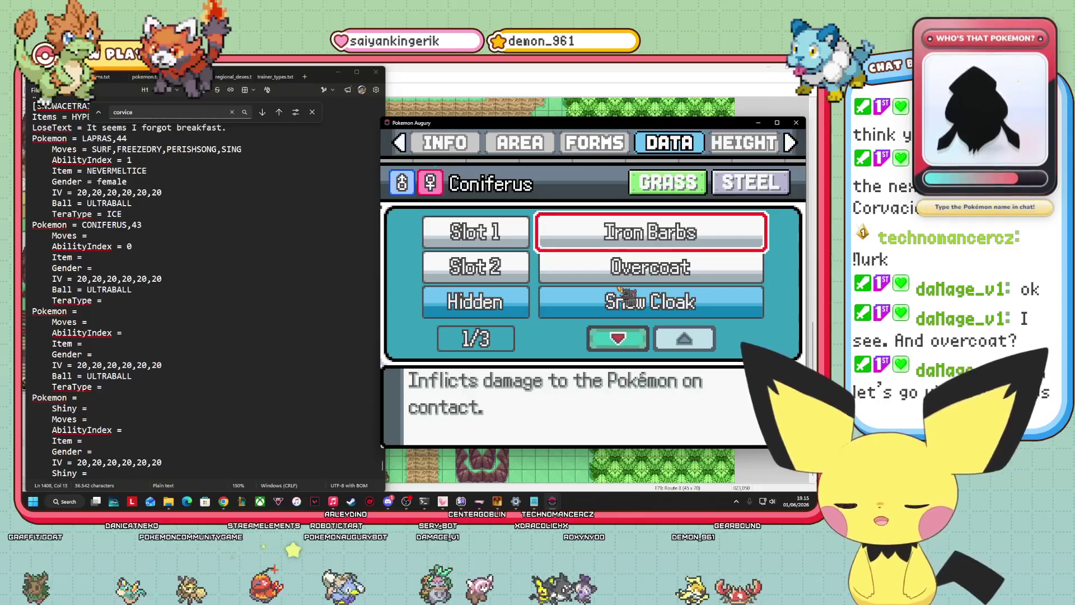
Leave the ability list and briefly view Coniferus's level-up moves list
key(Escape)
key(Up)
key(Down)
key(Right)
key(Return)
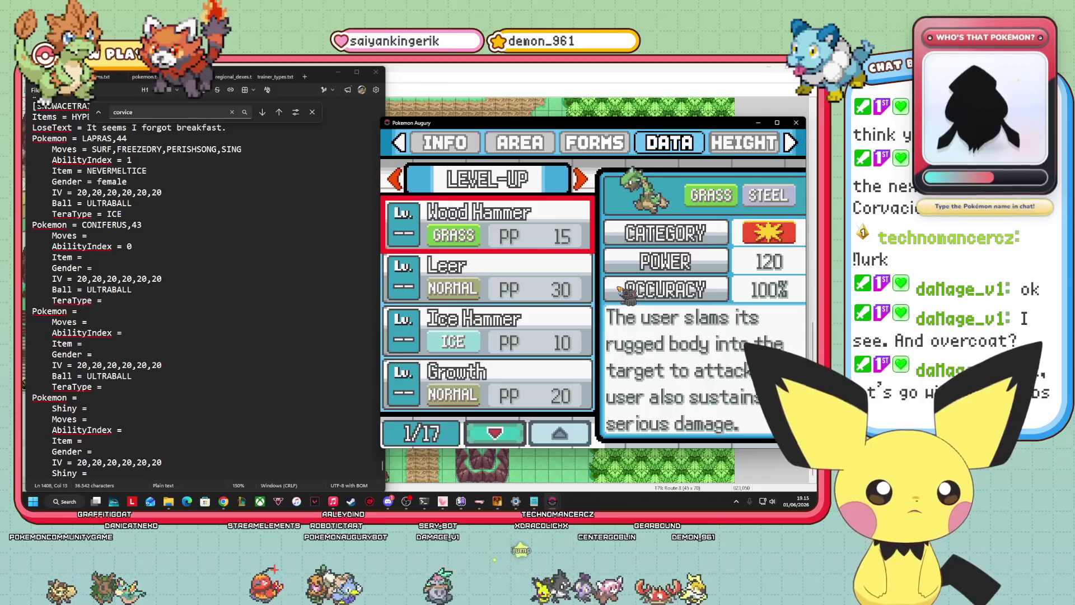
key(Escape)
Return to the stat bars showing total 460, HP 120, Defense 130, Speed 20
key(Left)
key(Up)
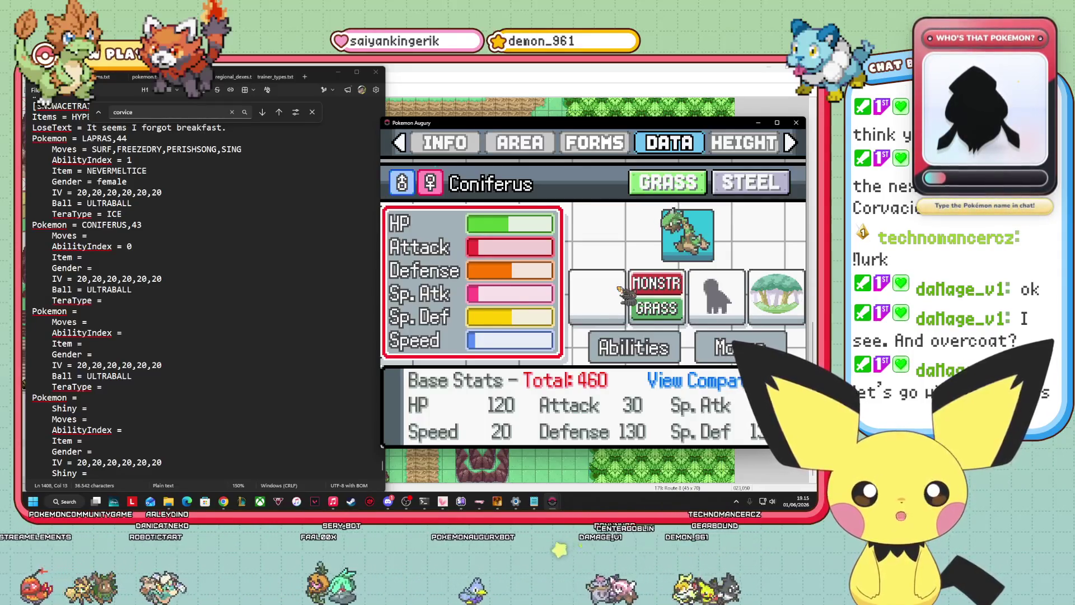
key(Return)
key(Escape)
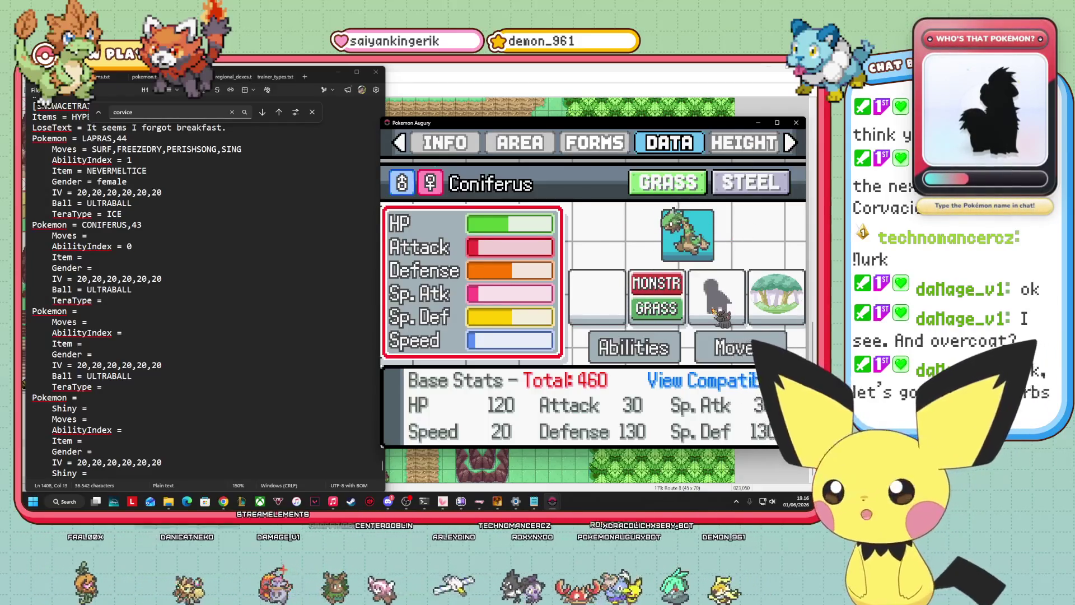
Open Coniferus's level-up moves and check Wood Hammer and Leer
key(Right)
key(Right)
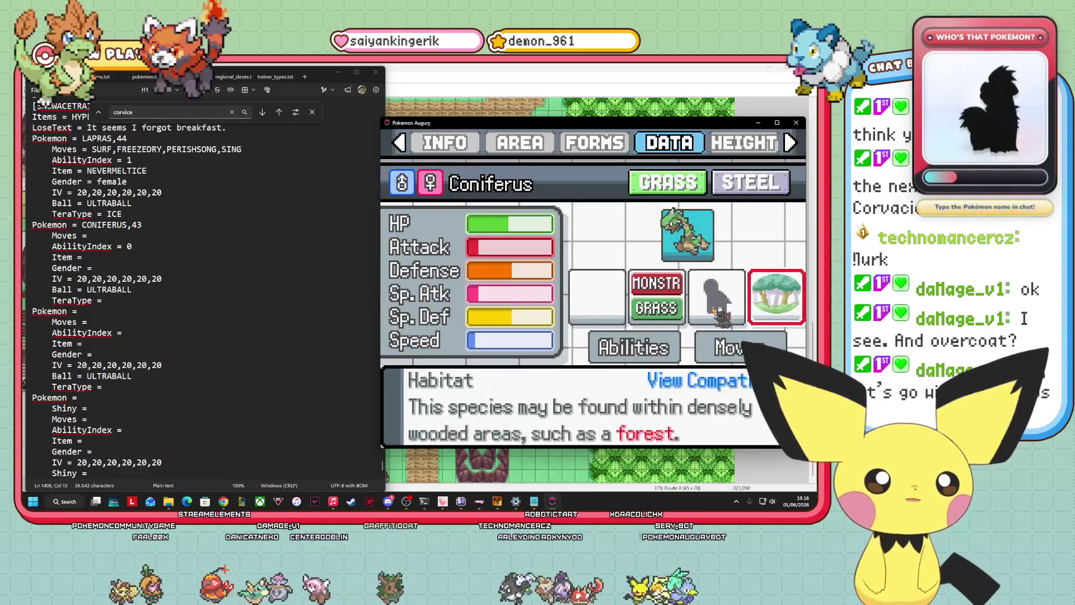
key(Down)
key(Return)
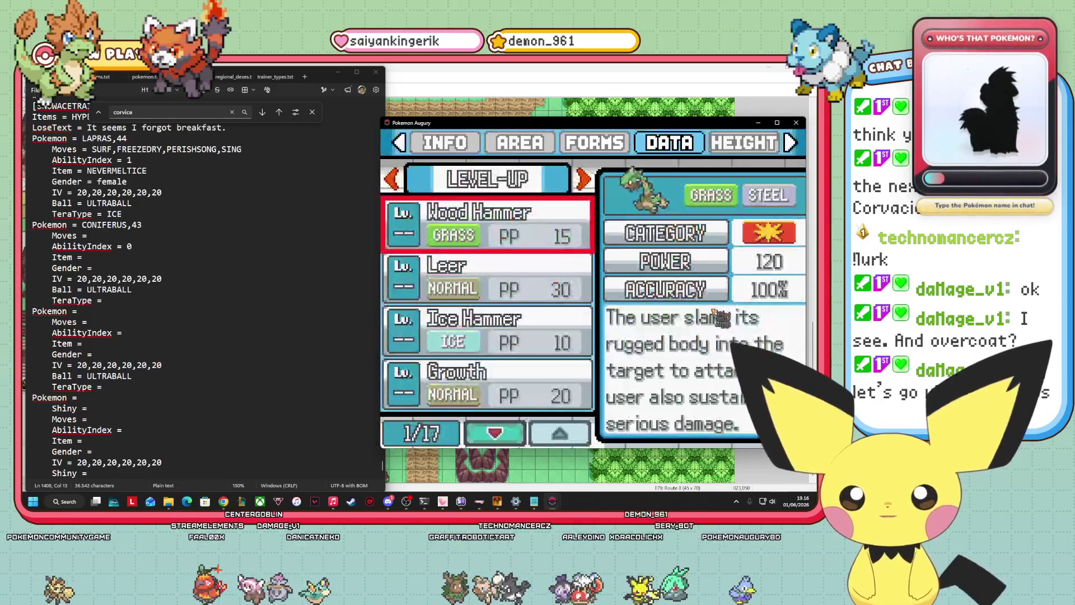
key(Down)
key(Up)
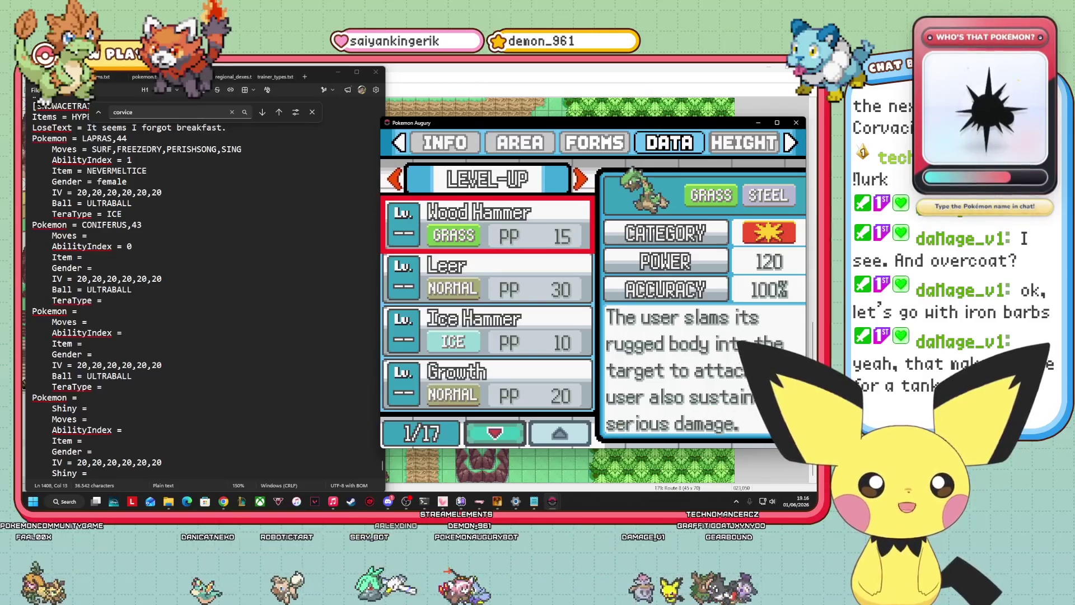
Review Ice Hammer, Growth, Razor Leaf, Sweet Scent, Stomp, Branch Poke, Snowscape, and level-26 Needle Arm
key(Down)
key(Down)
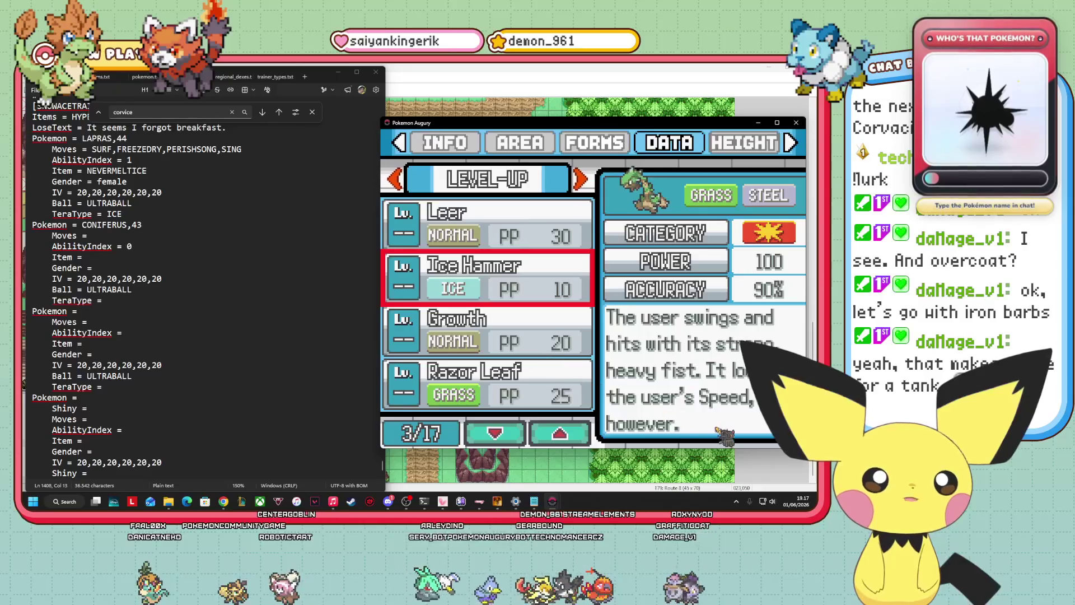
key(Down)
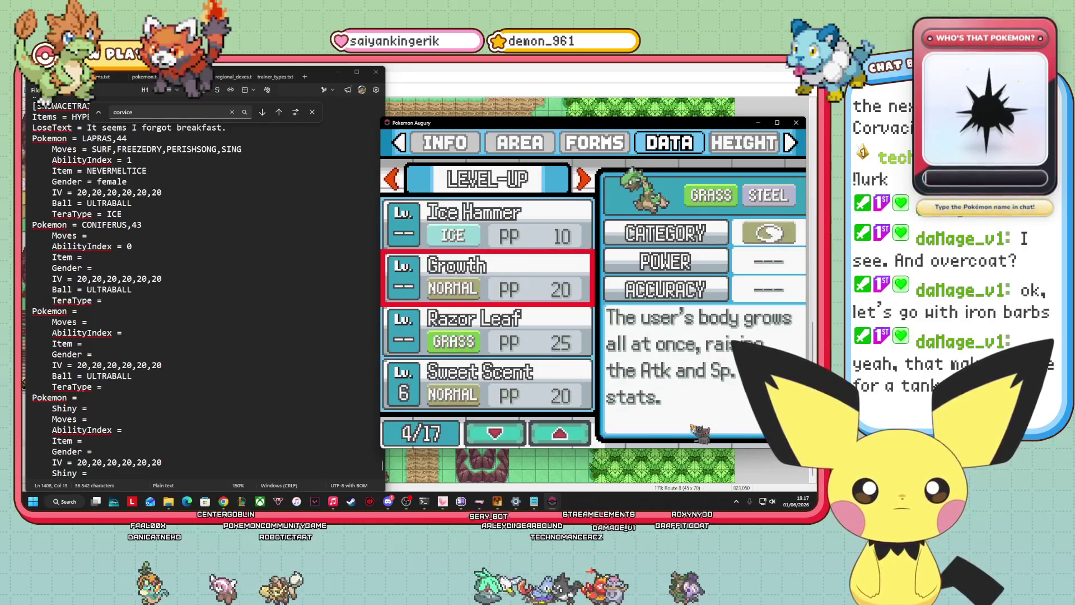
key(Down)
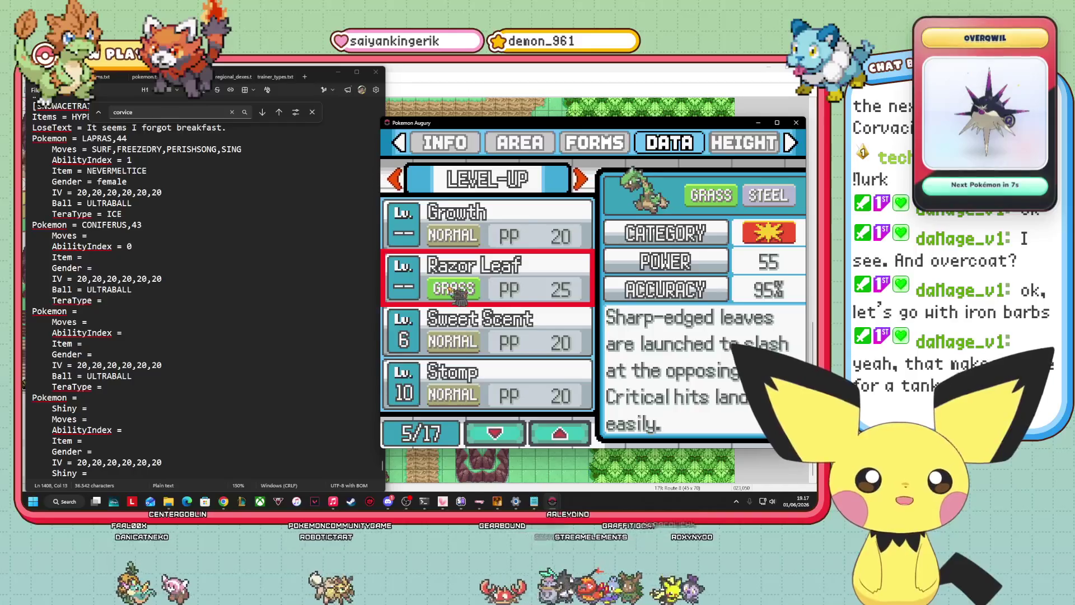
key(Down)
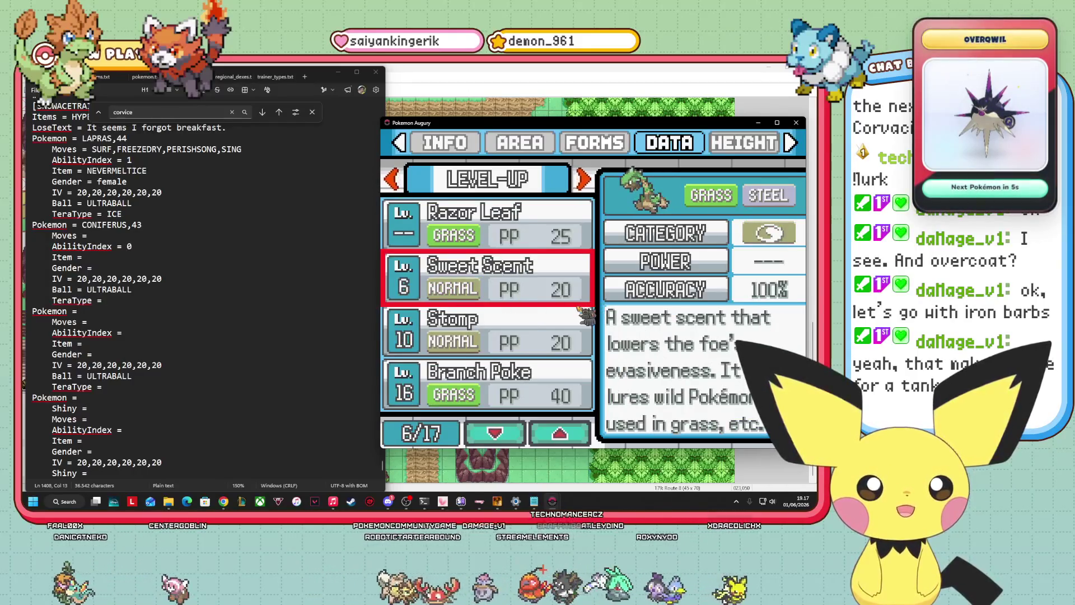
key(Down)
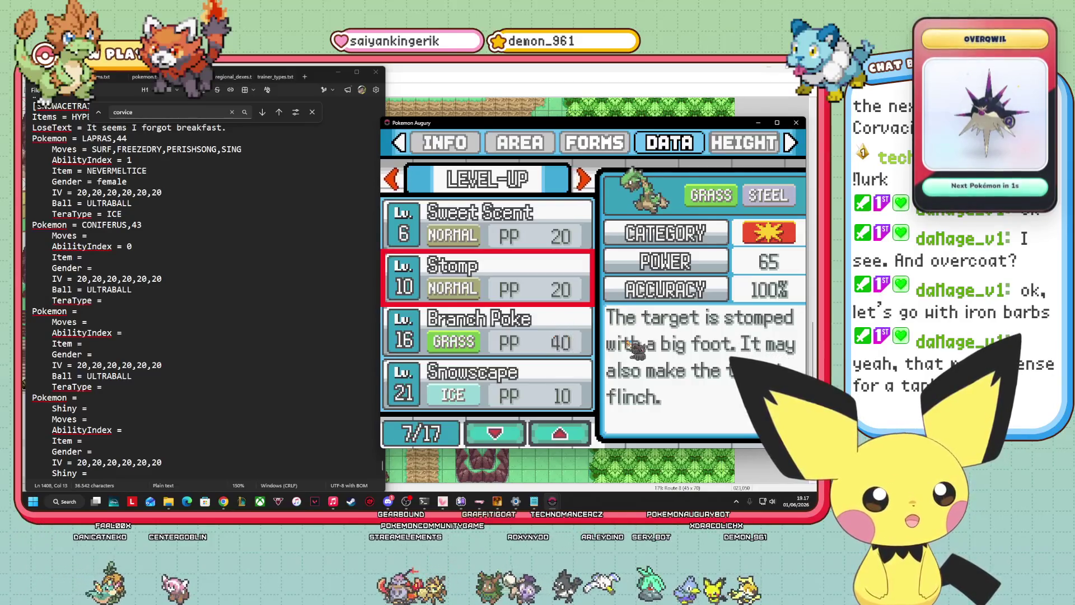
key(Down)
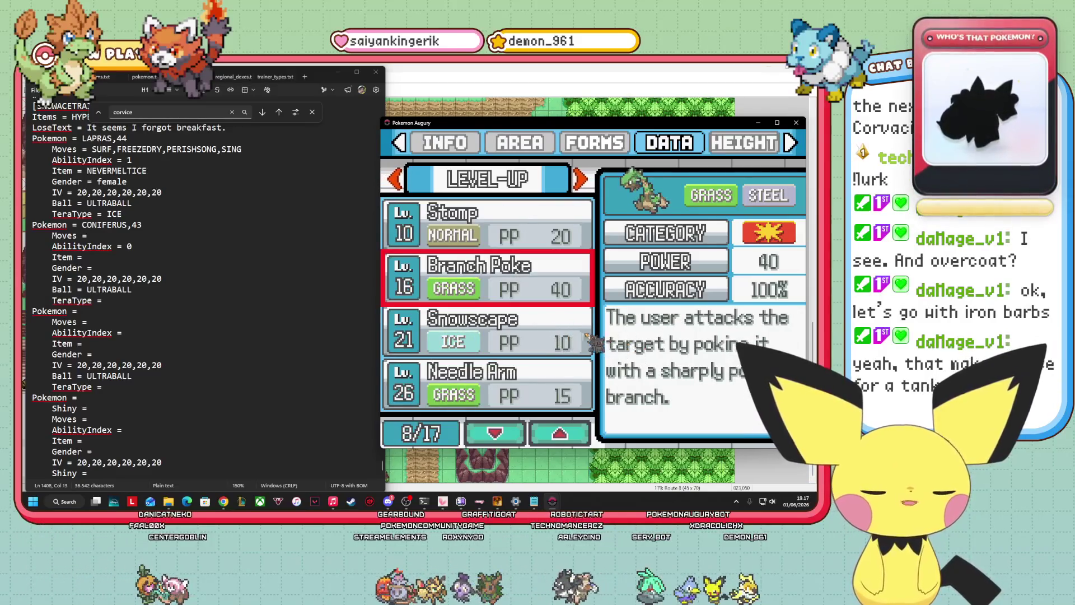
key(Down)
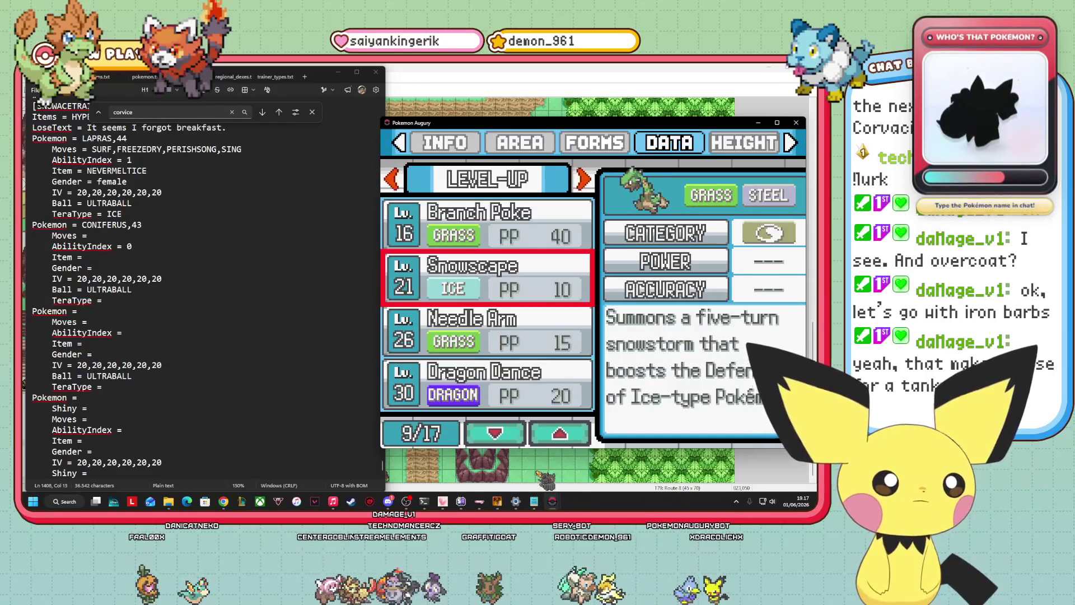
key(Down)
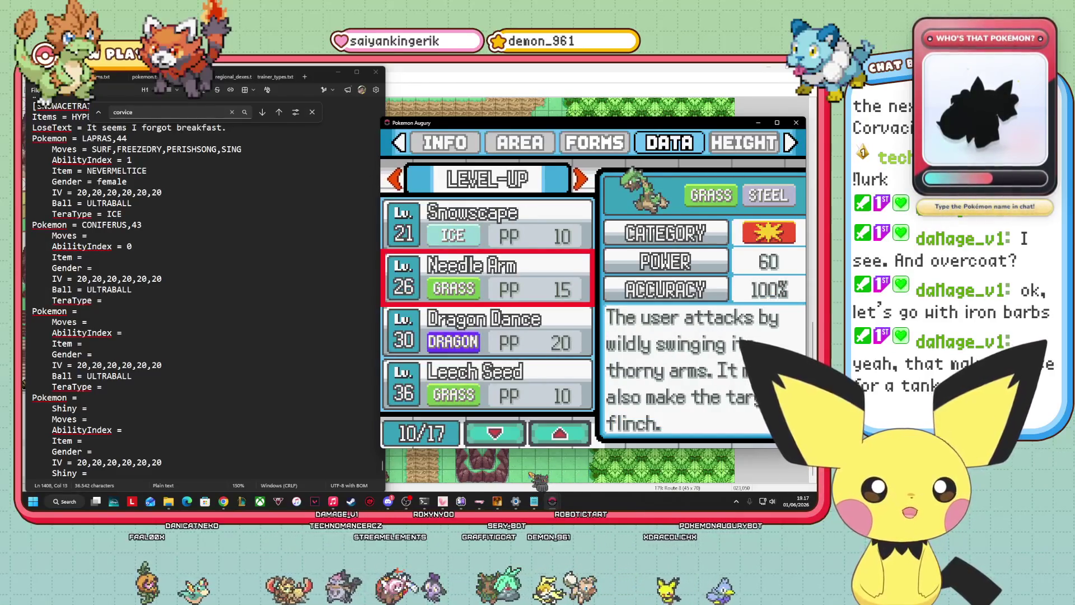